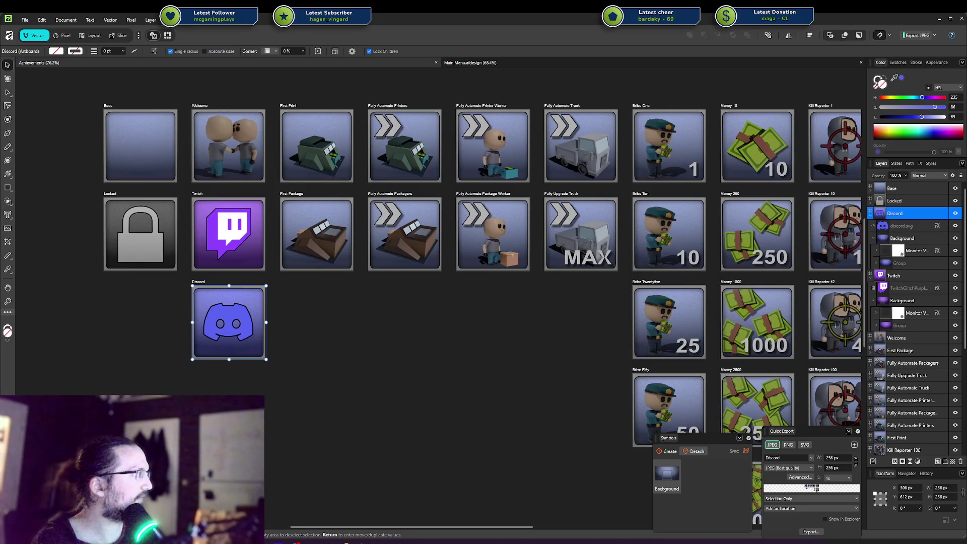
Bring the Steamworks VISIT_TWITCH form into view and review the Twitch name and description fields.
key(alt+Tab)
drag(579, 227, 519, 237)
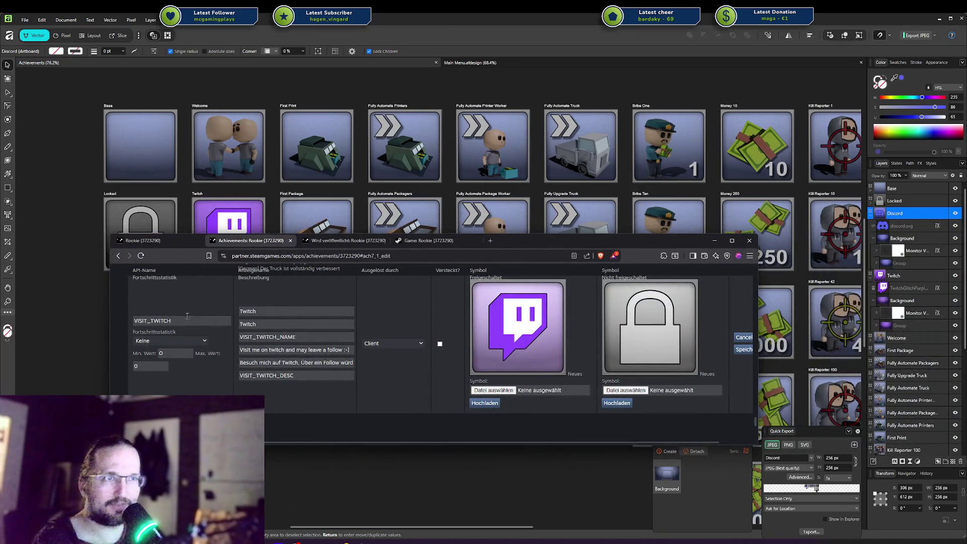
click(269, 313)
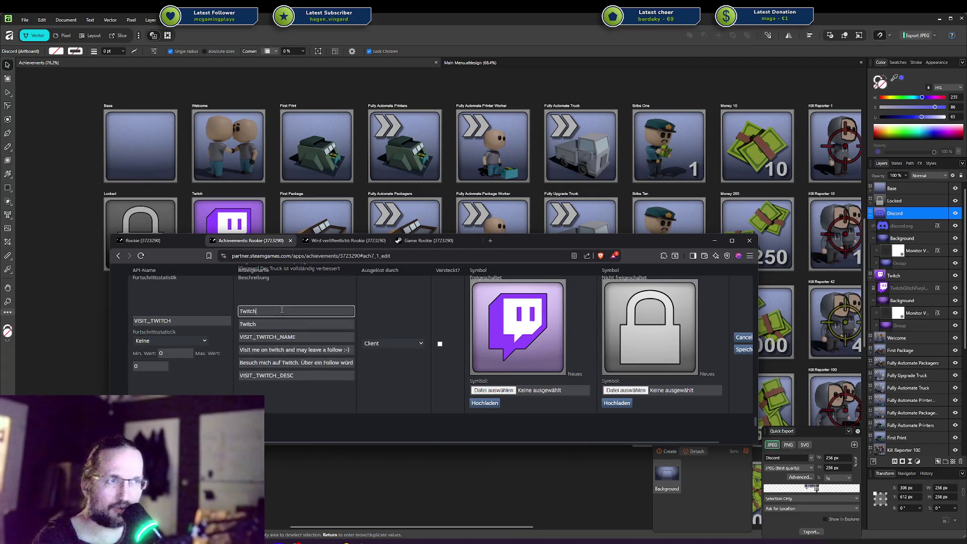
key(Tab)
key(Tab)
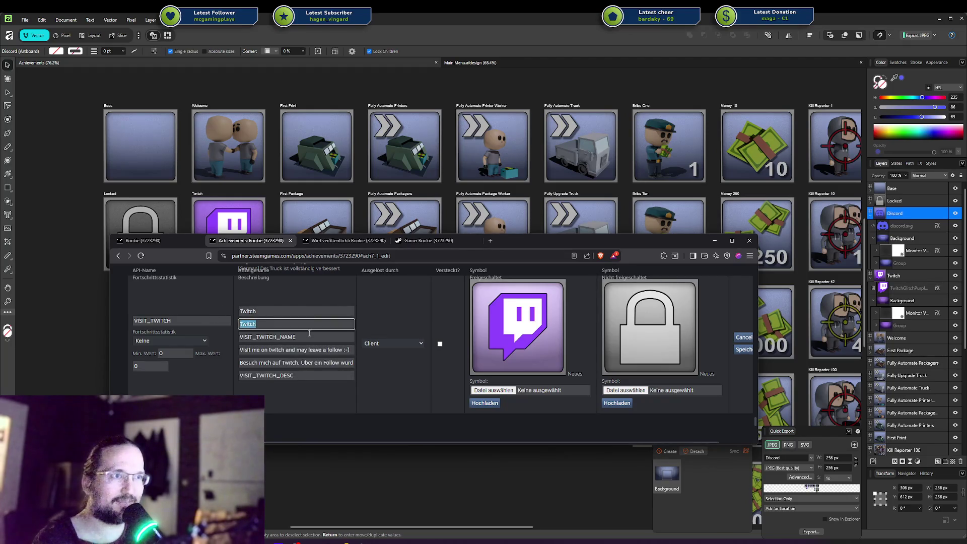
key(Tab)
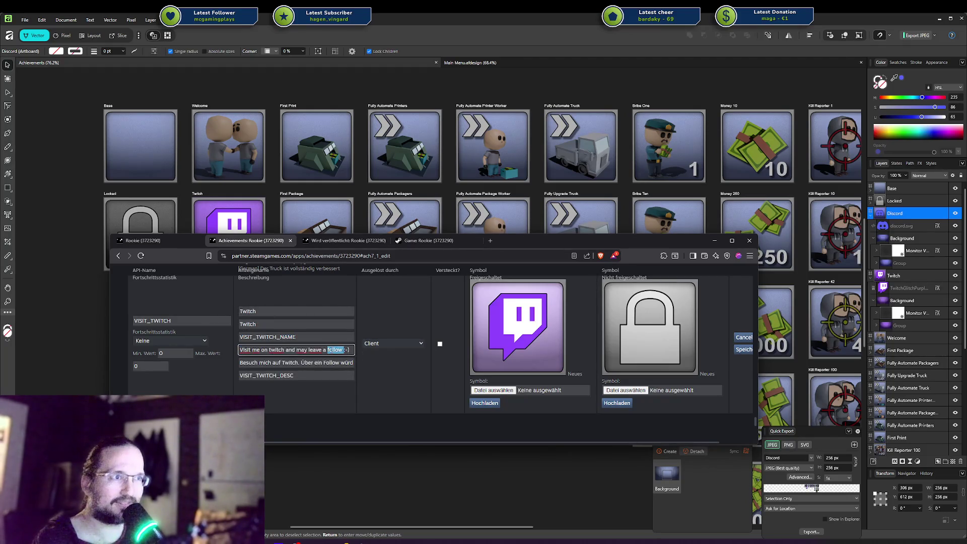
click(322, 363)
Check the VISIT_TWITCH_DESC and VISIT_TWITCH_NAME token fields and the English 'Twitch' name.
key(Tab)
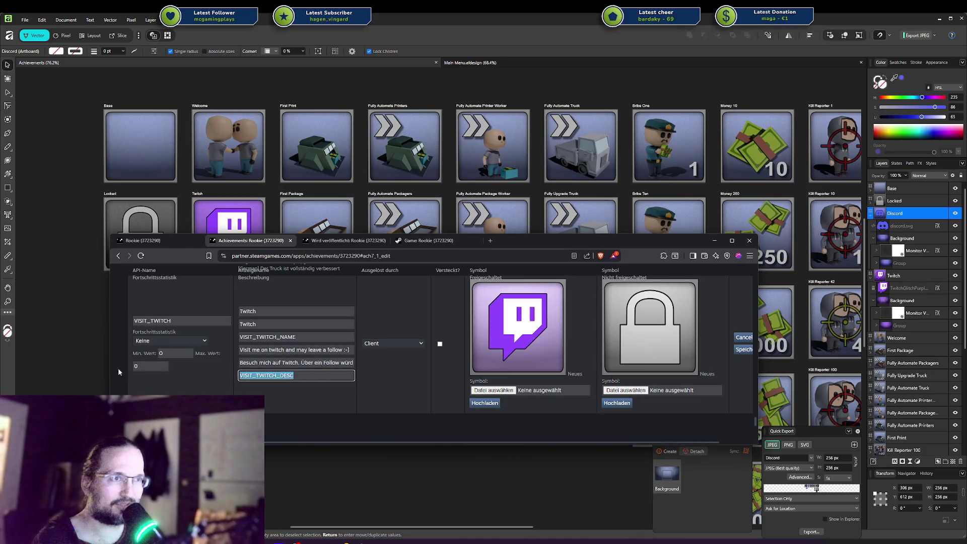
click(296, 376)
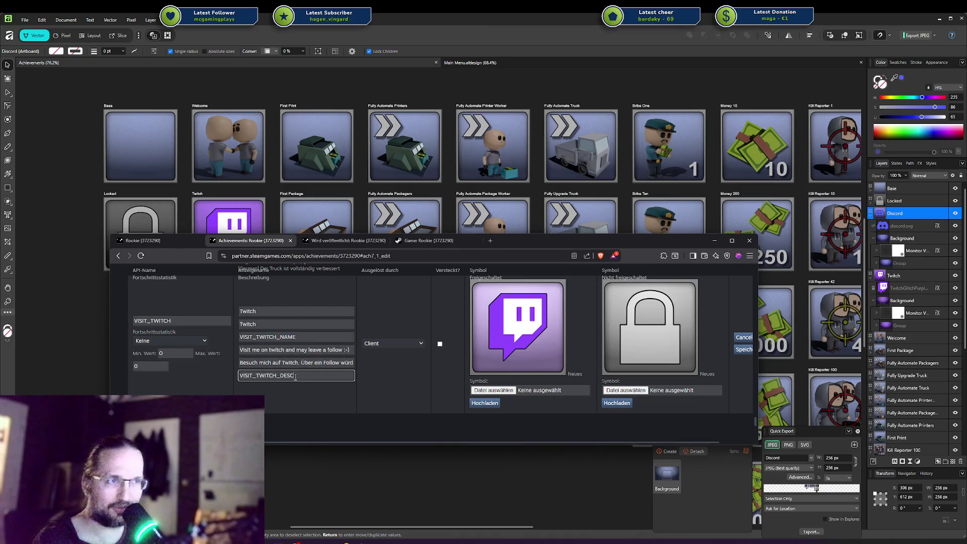
click(289, 337)
click(286, 311)
click(286, 303)
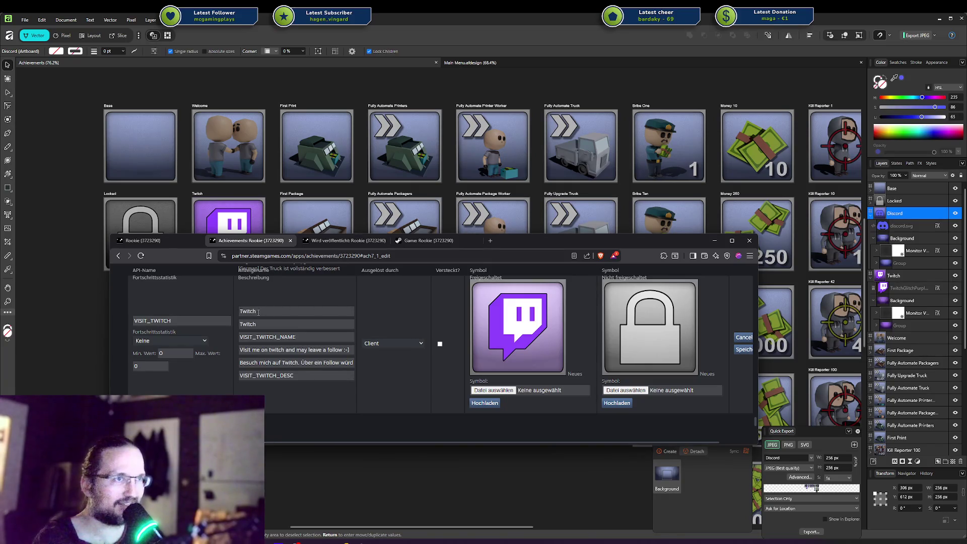
Scroll over the achievement form and clear an accidental text selection.
double_click(242, 268)
scroll(up, 3)
triple_click(255, 304)
click(255, 310)
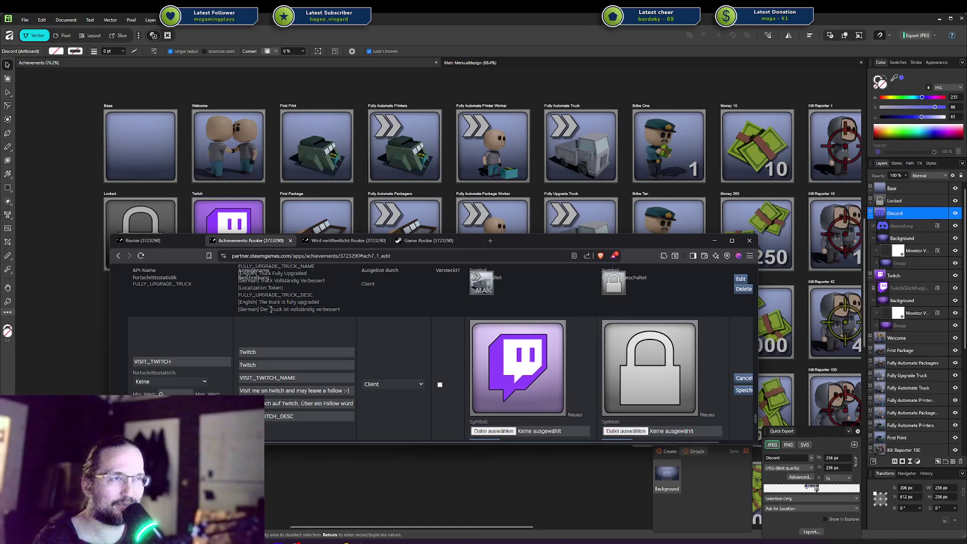
scroll(down, 3)
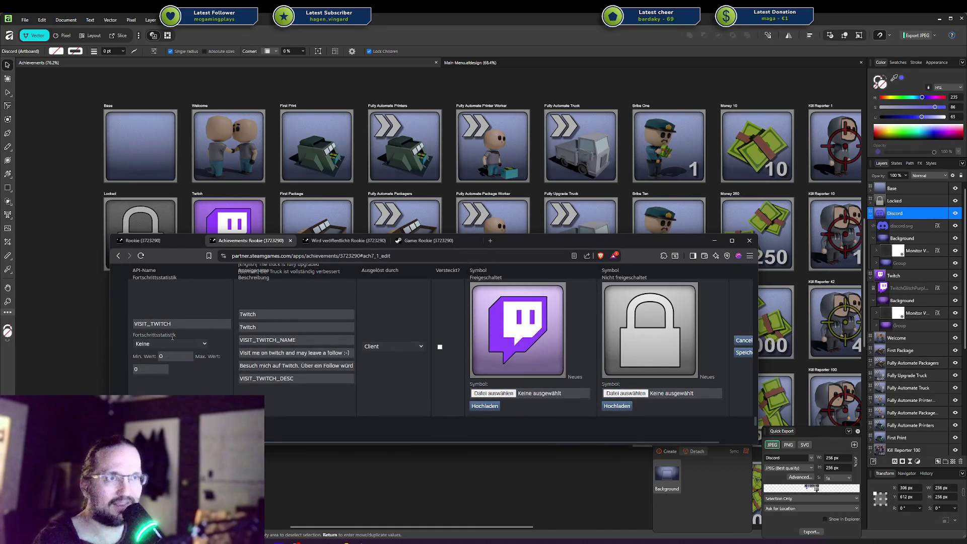
click(171, 343)
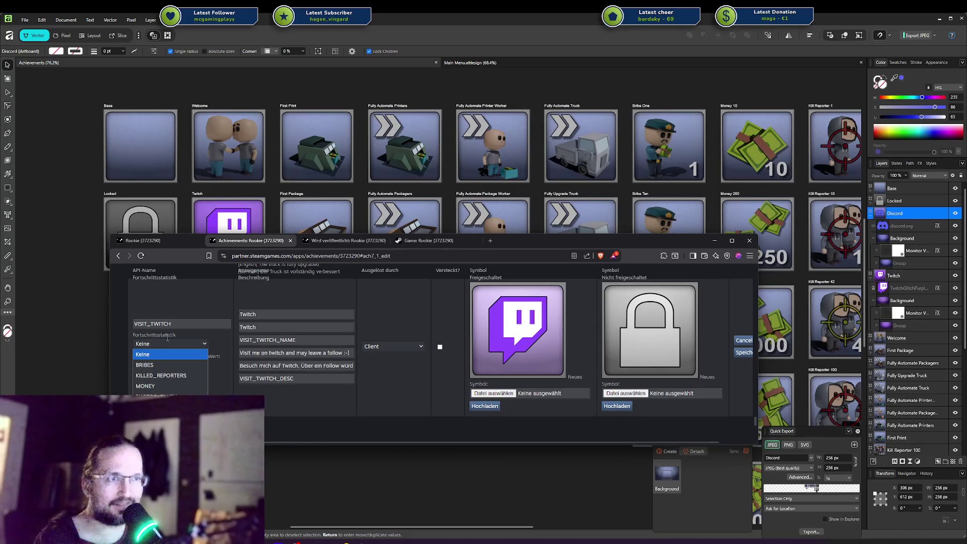
click(161, 365)
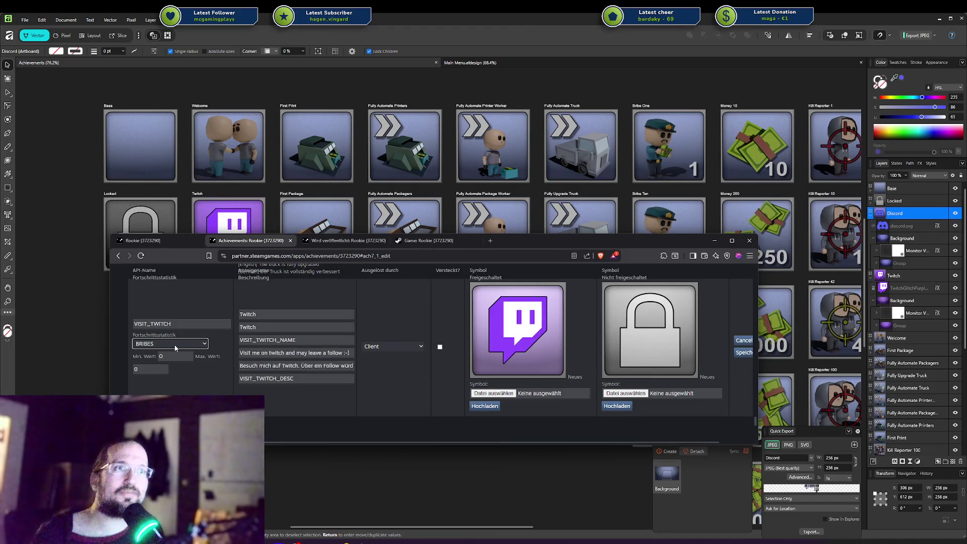
click(176, 357)
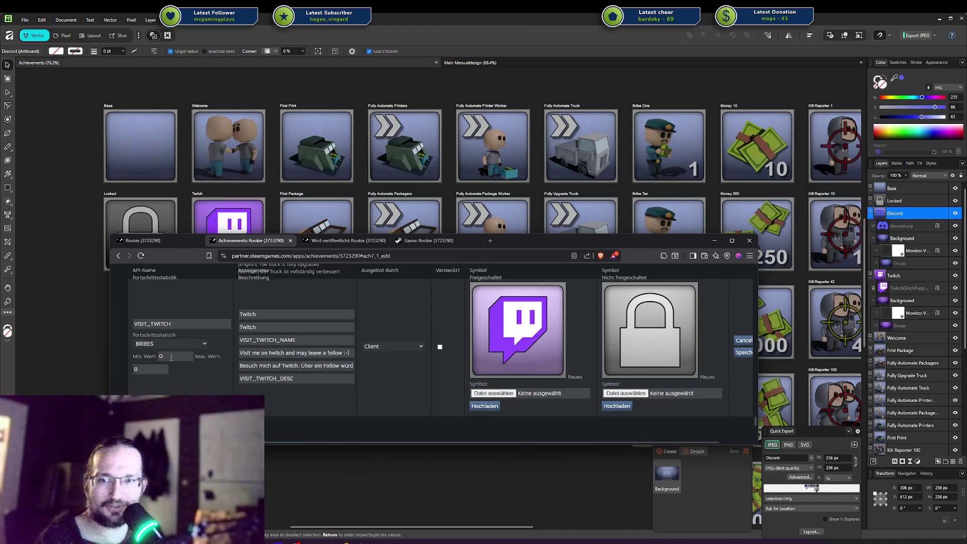
click(168, 355)
drag(168, 355, 151, 356)
text(10)
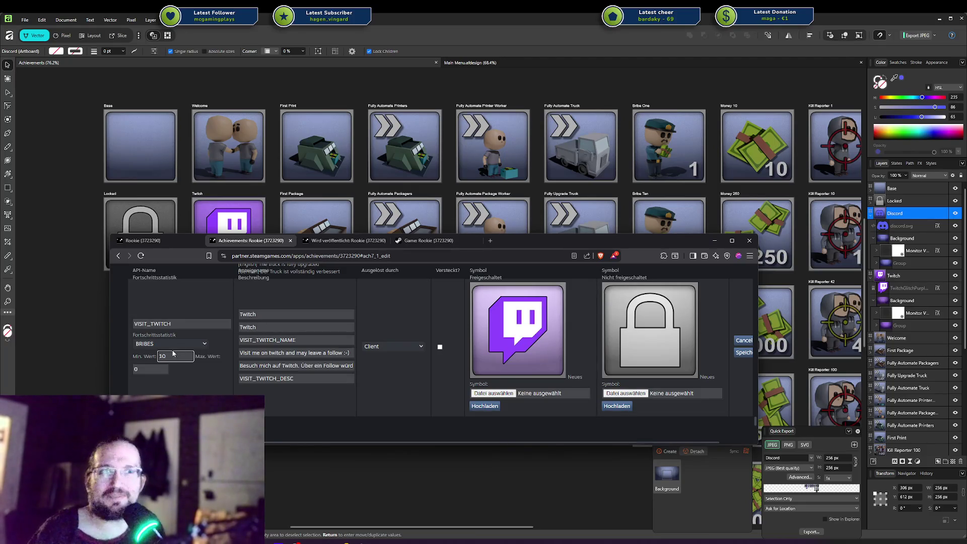
double_click(165, 357)
text(0)
click(158, 374)
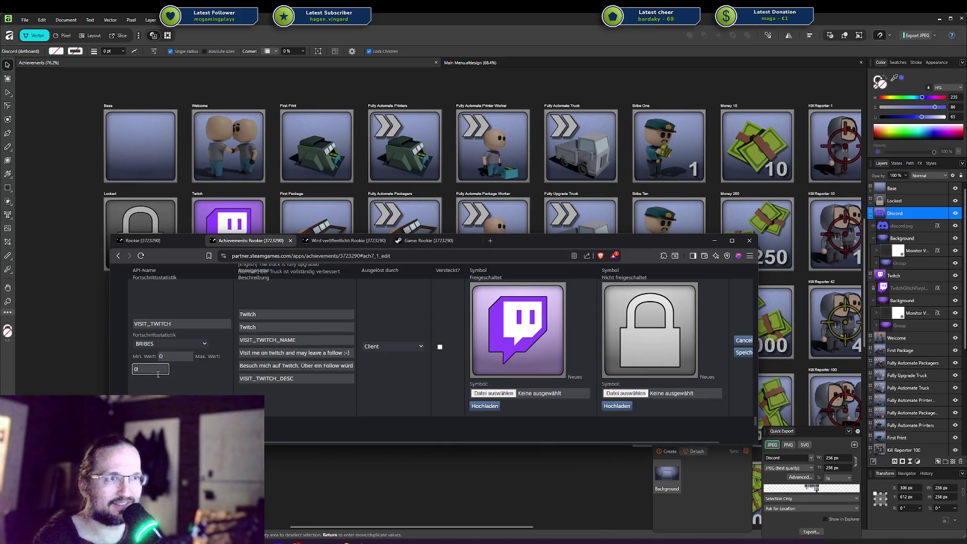
text(1)
click(169, 359)
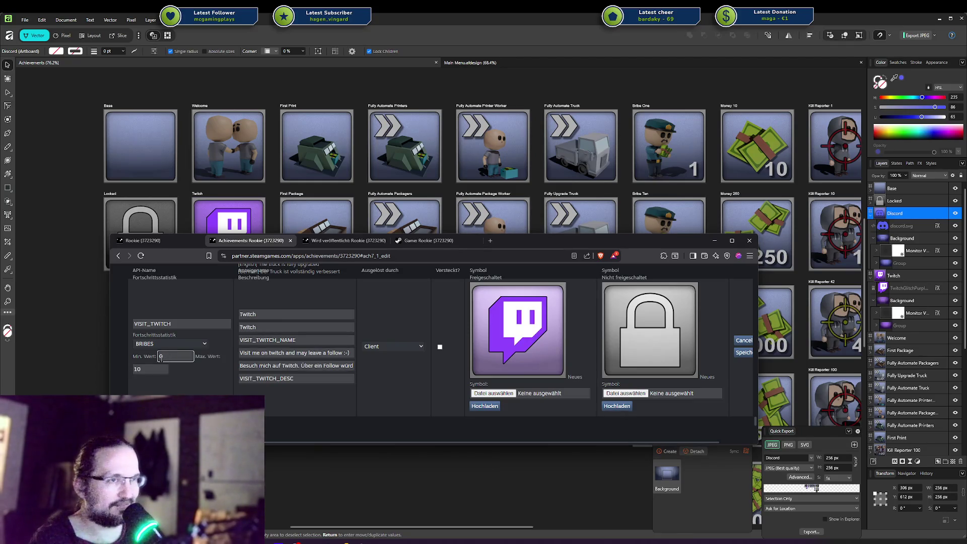
click(157, 368)
drag(158, 368, 133, 365)
key(BackSpace)
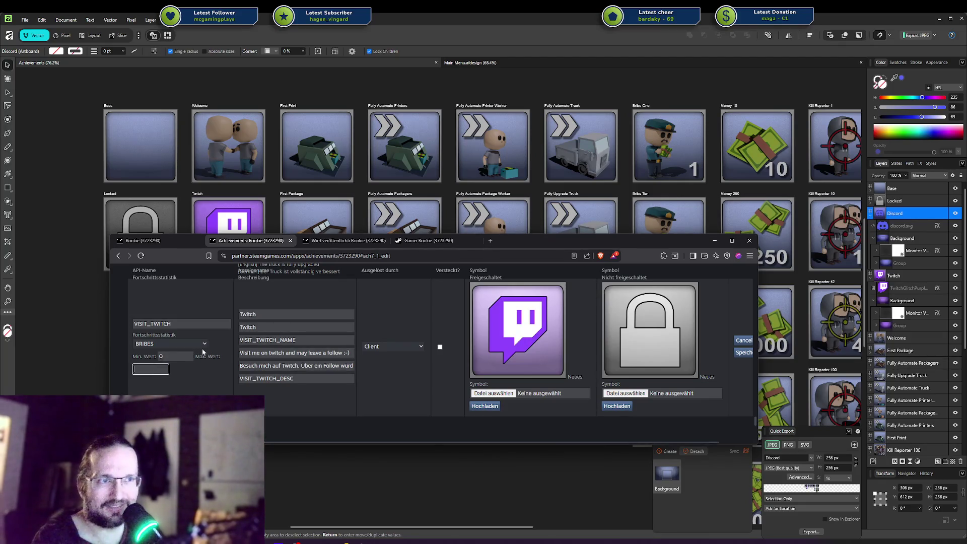
click(179, 344)
click(180, 354)
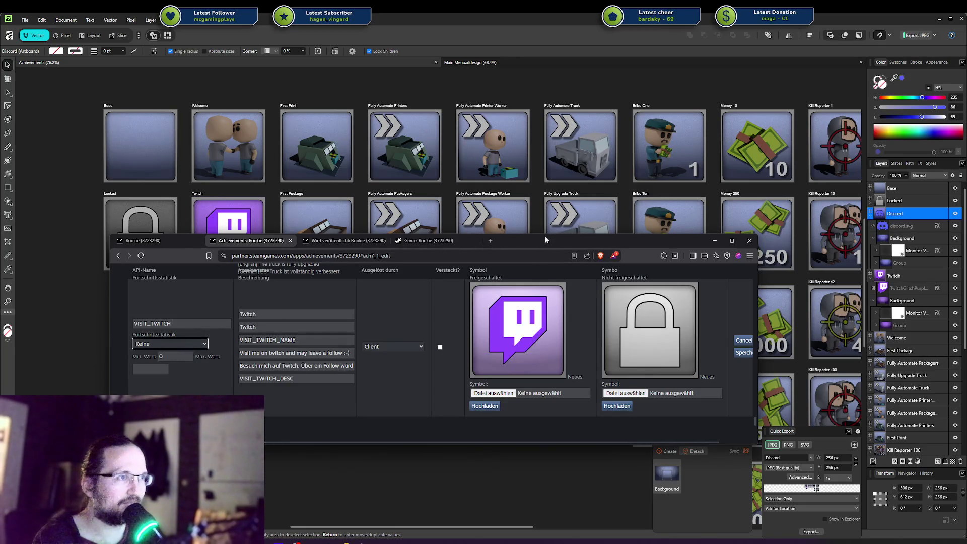
key(alt+Tab)
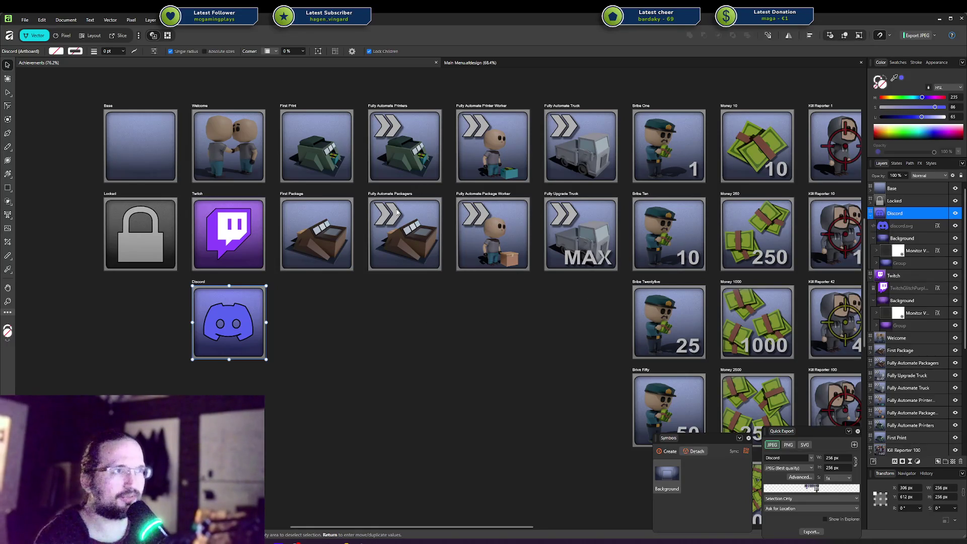
drag(487, 330, 473, 301)
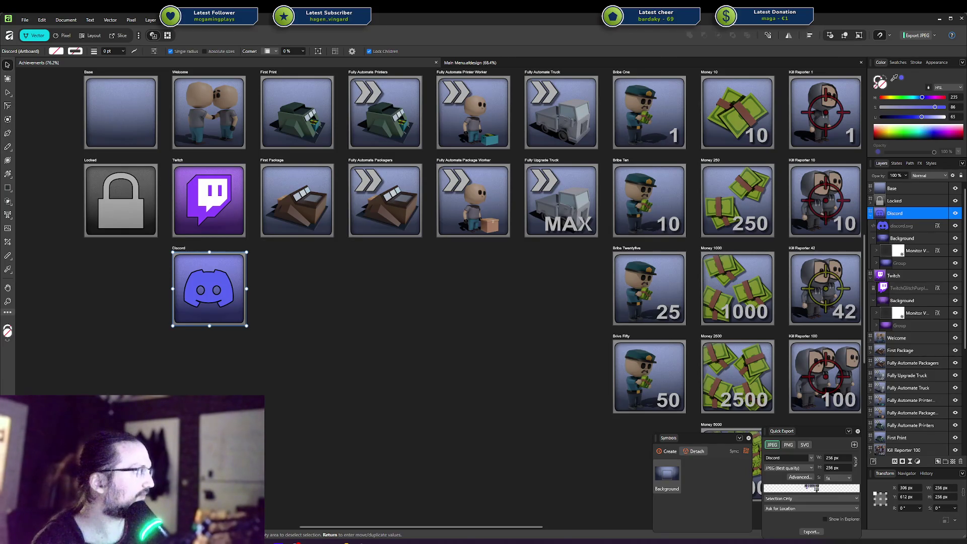
View the VISIT_DISCORD entry in Steamworks, then cycle past the Codecks board toward Rider.
key(alt+Tab)
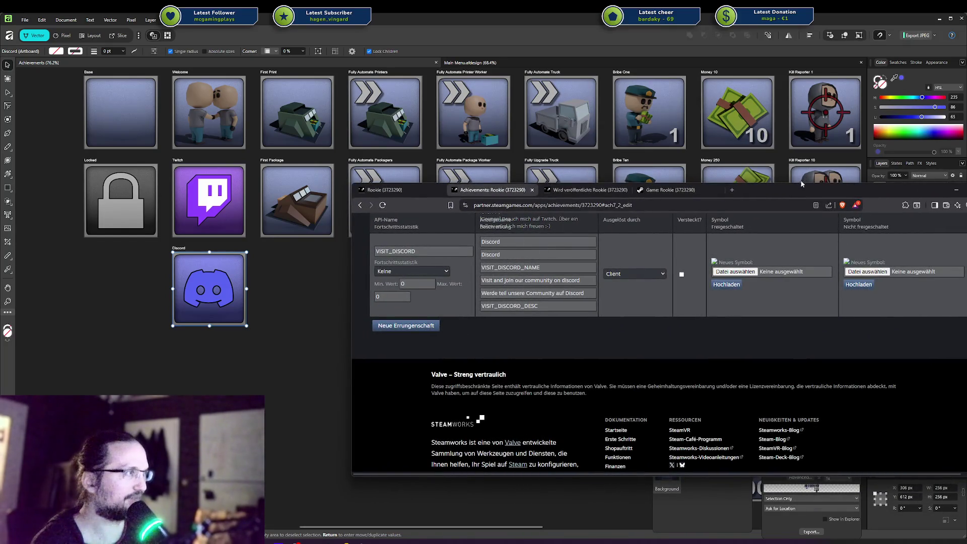
key(alt+Tab)
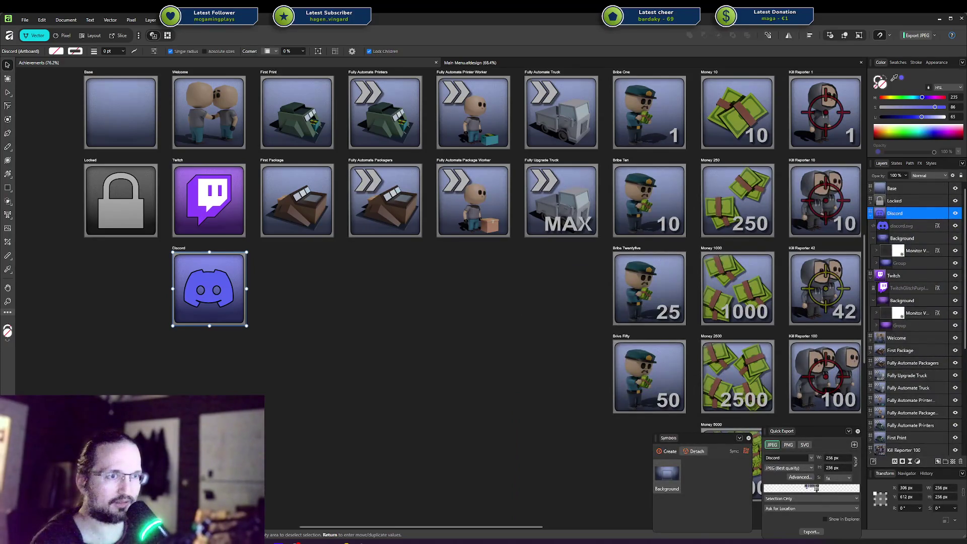
key(alt+Tab)
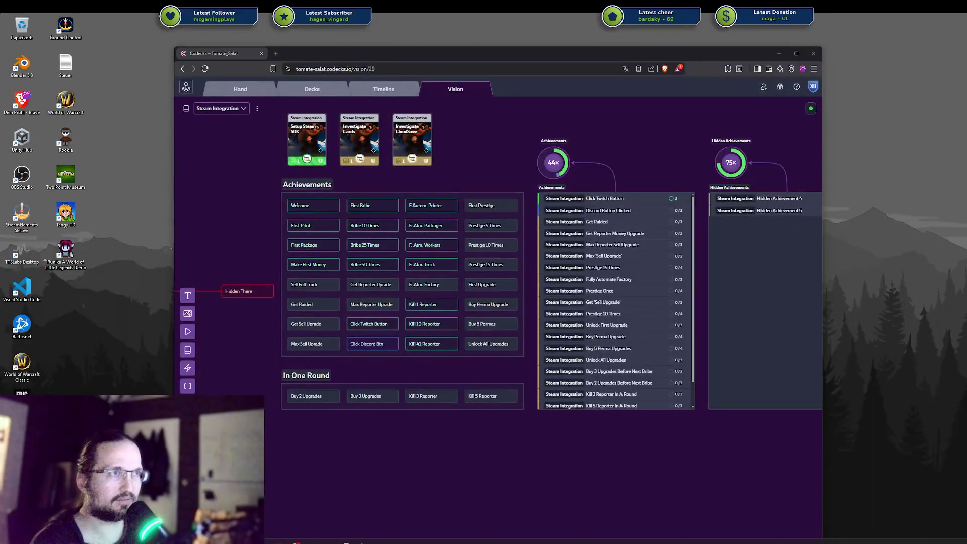
key(alt+Tab)
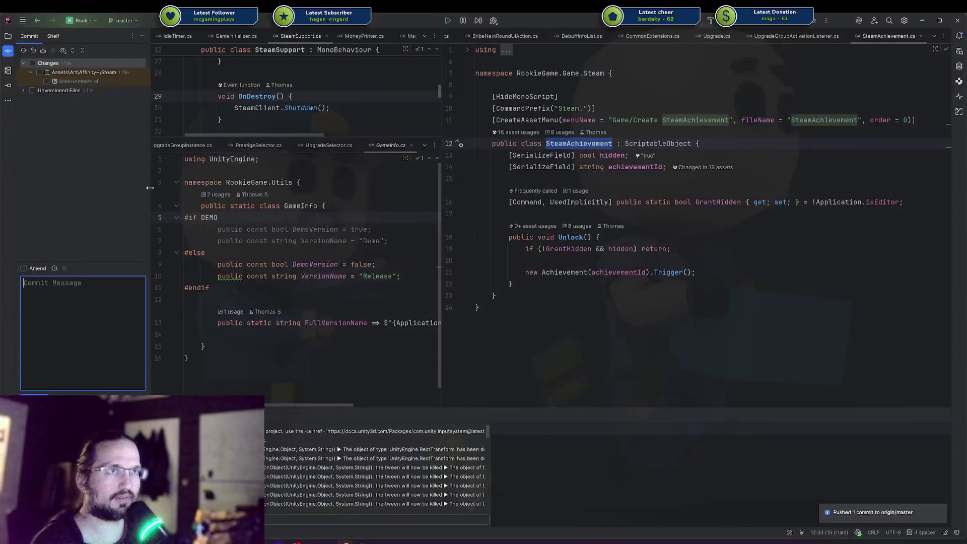
Look at the Discord.jpg and Locked.jpg icons in Rider's project tree, then return to Unity.
click(8, 36)
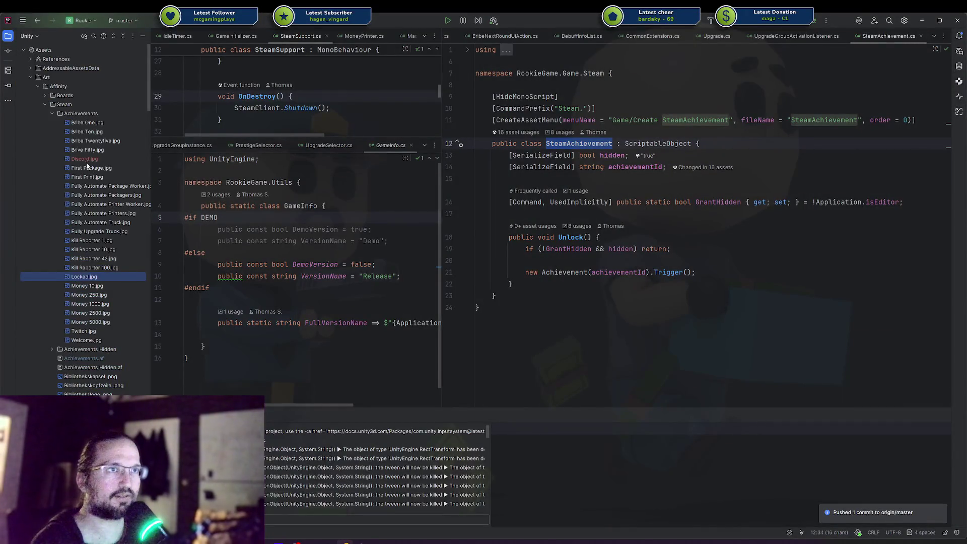
click(83, 159)
key(alt+Tab)
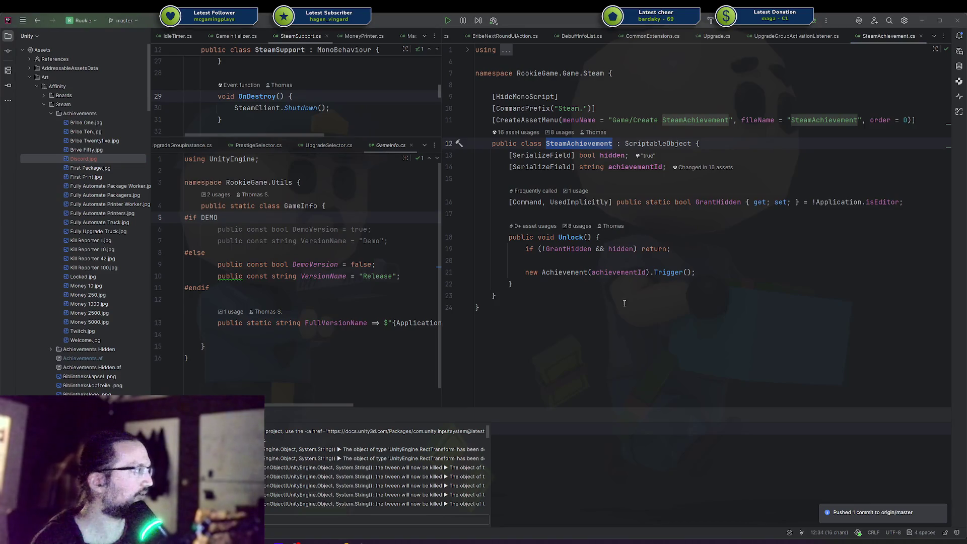
click(86, 277)
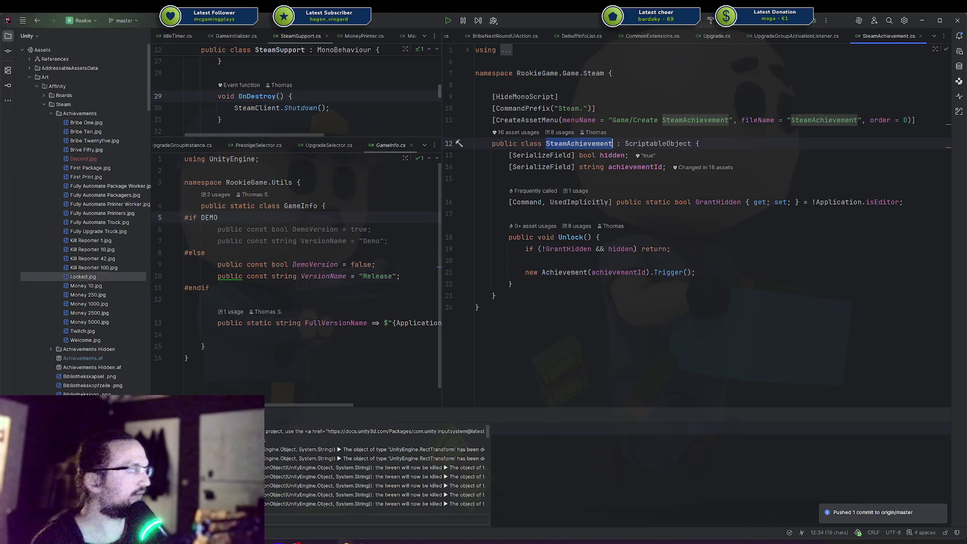
key(alt+Tab)
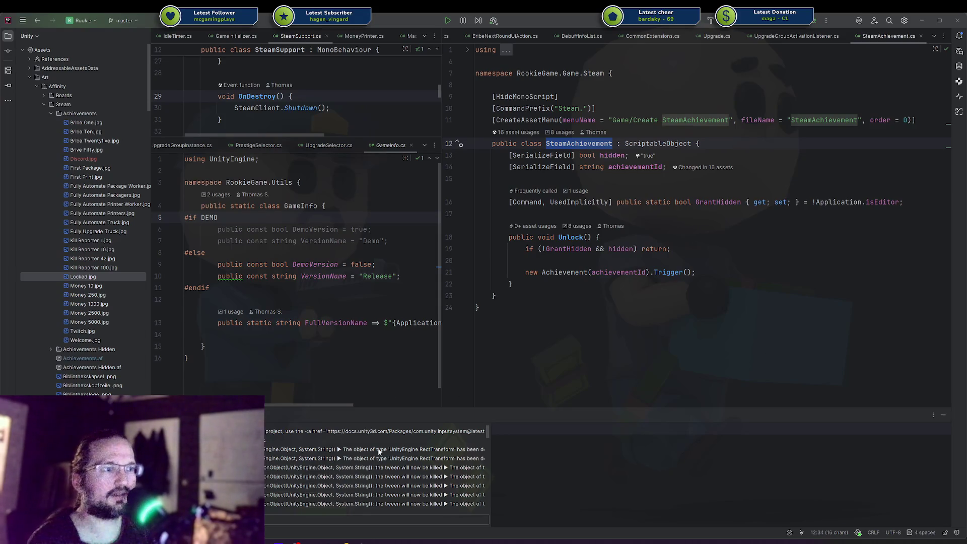
click(364, 542)
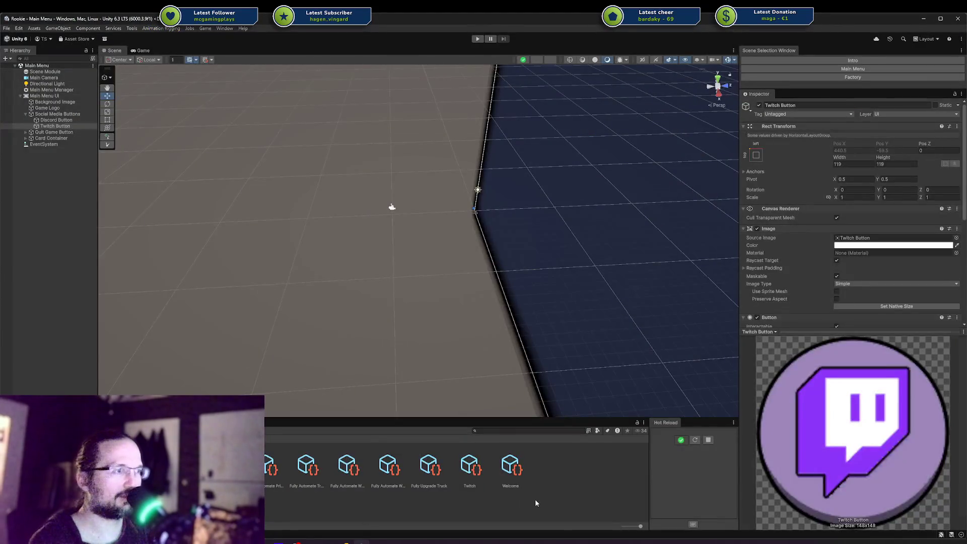
Duplicate the Welcome achievement as 'Discord' with Achievement Id VISIT_DISCORD.
click(520, 472)
key(ctrl+d)
text(Discord)
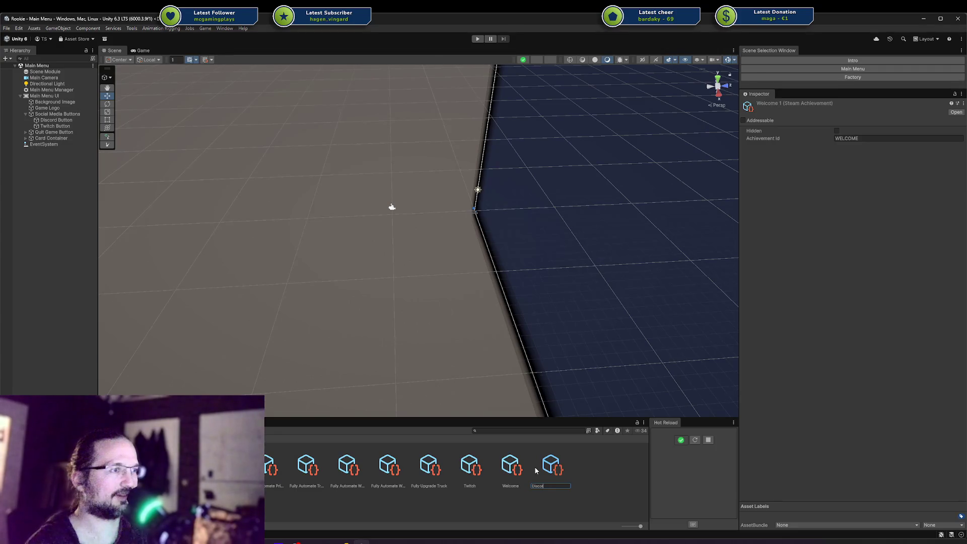
key(Return)
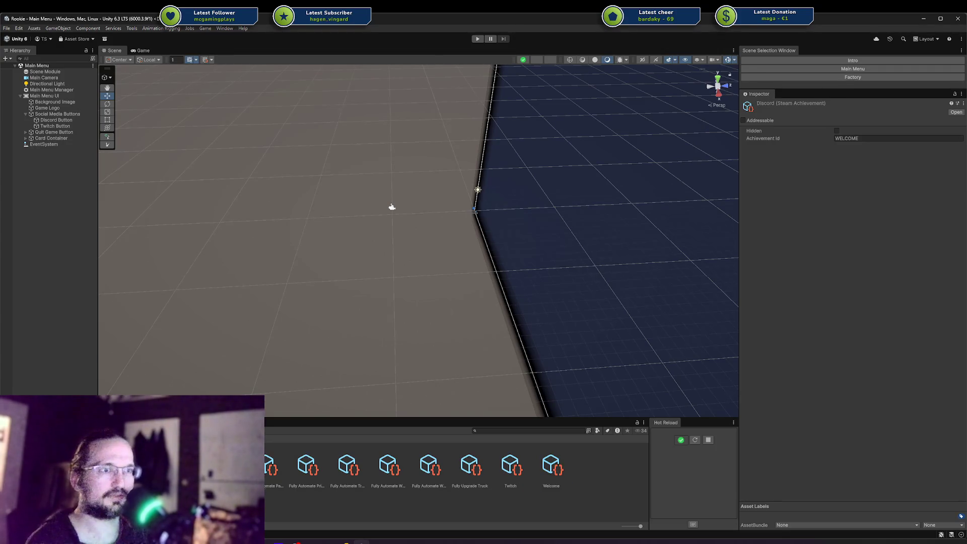
click(896, 138)
text(VISIT_DISCORD)
Add a second, empty On Click entry to the Discord Button.
click(55, 121)
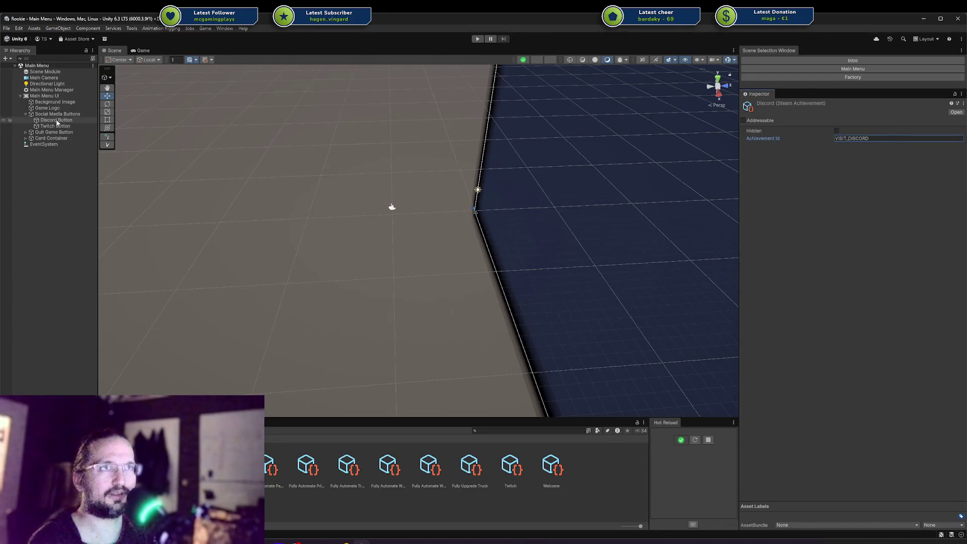
scroll(down, 3)
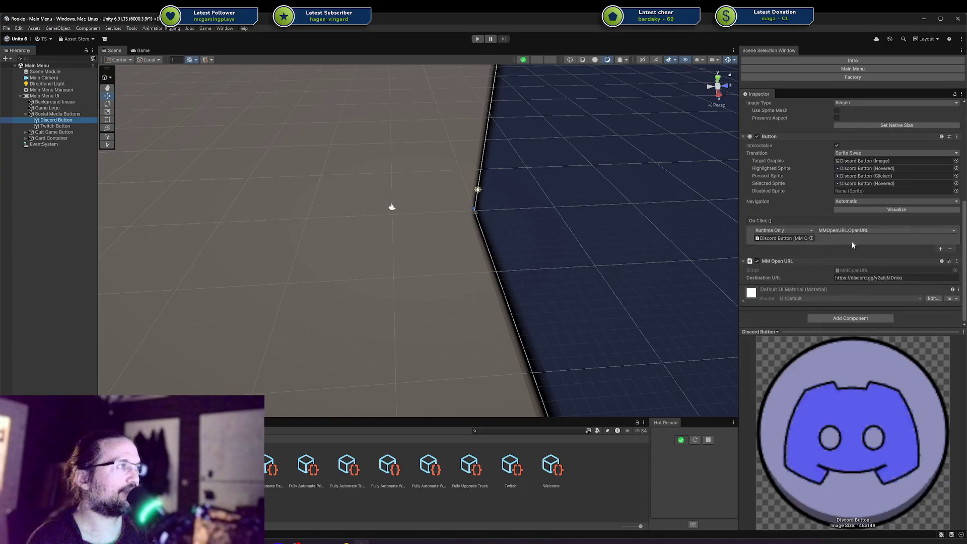
click(939, 250)
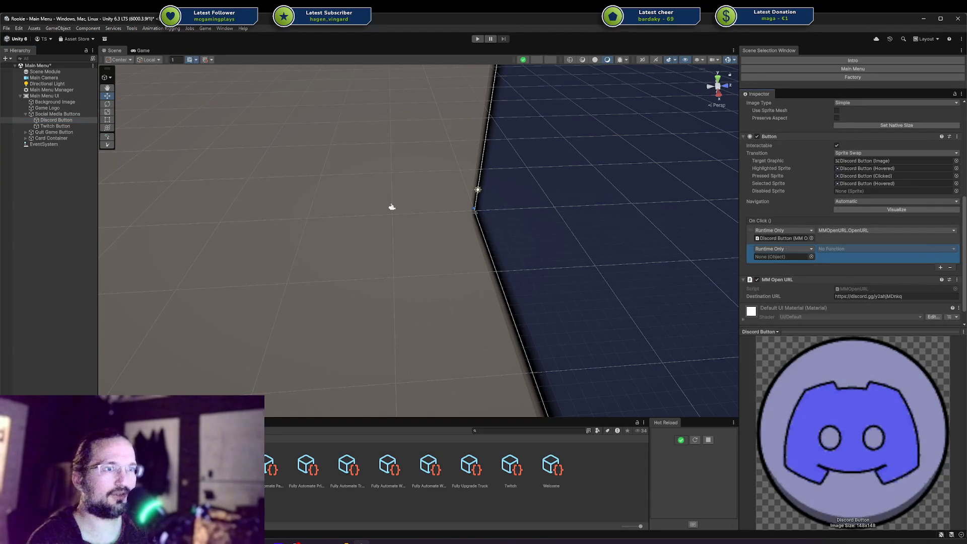
Make the new On Click slot call SteamAchievement.Unlock() with the Discord achievement.
drag(957, 256, 781, 256)
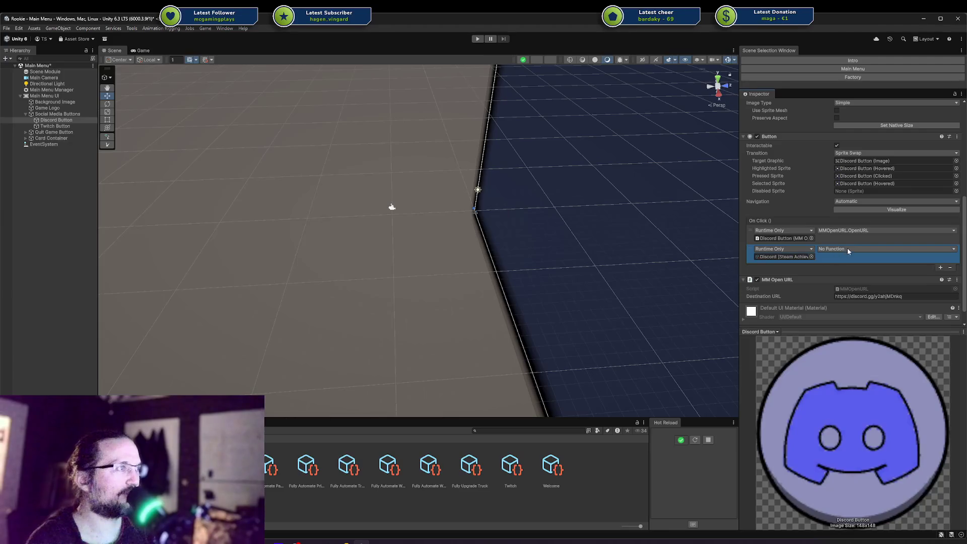
click(847, 250)
mouse_move(851, 270)
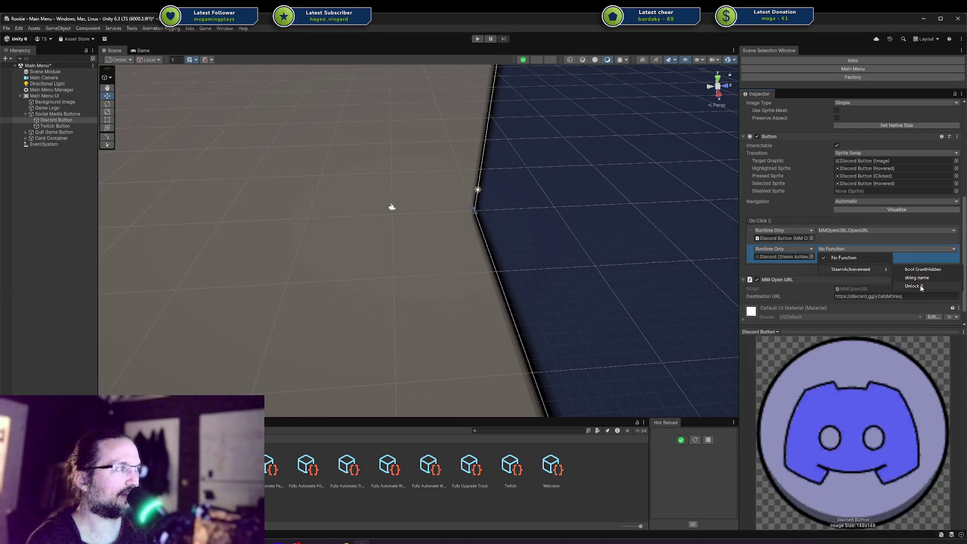
click(921, 287)
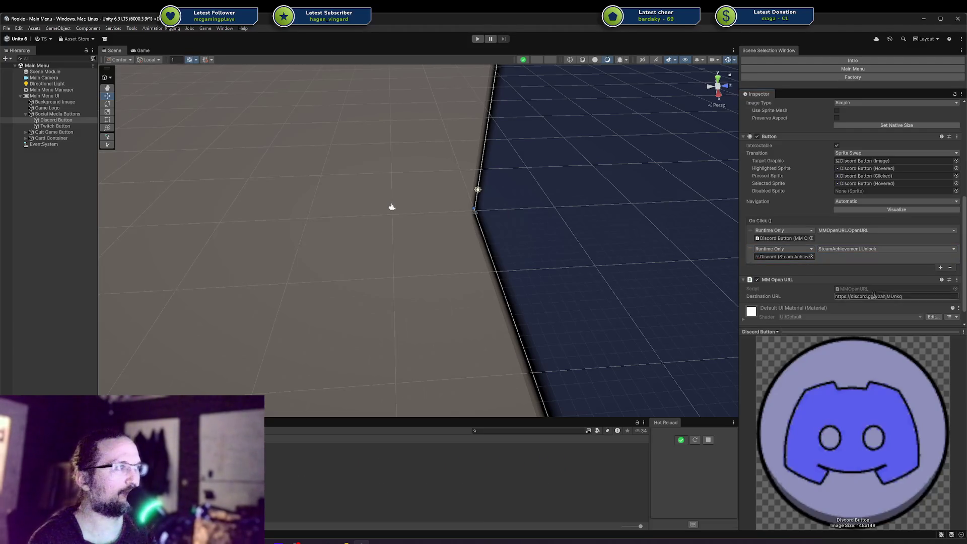
Add a third On Click action incrementing the Money stat by 12.
click(940, 268)
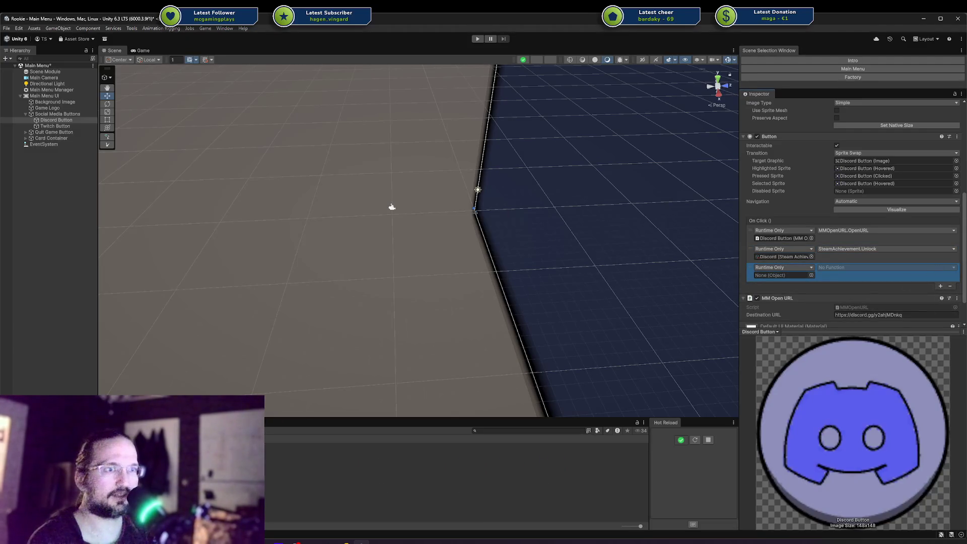
scroll(down, 3)
drag(352, 454, 783, 239)
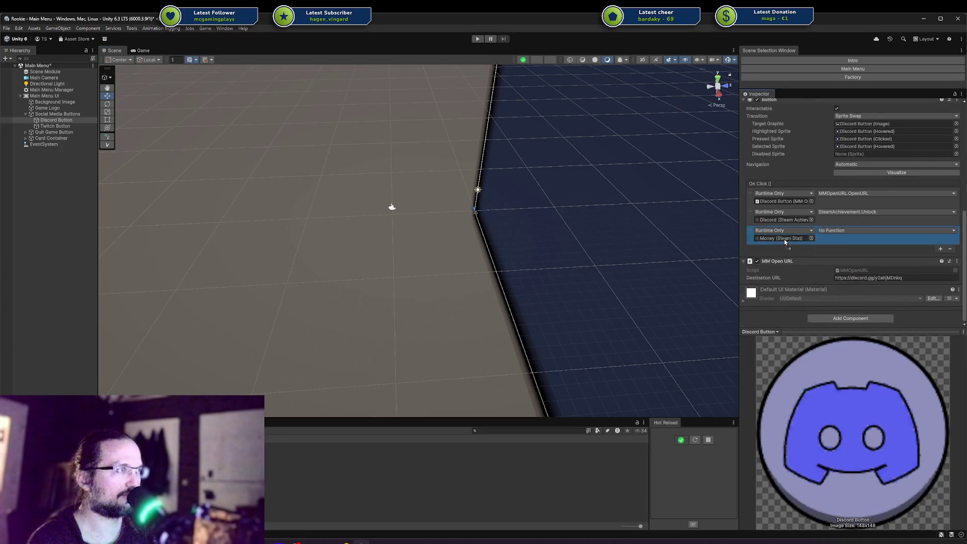
click(832, 230)
mouse_move(852, 252)
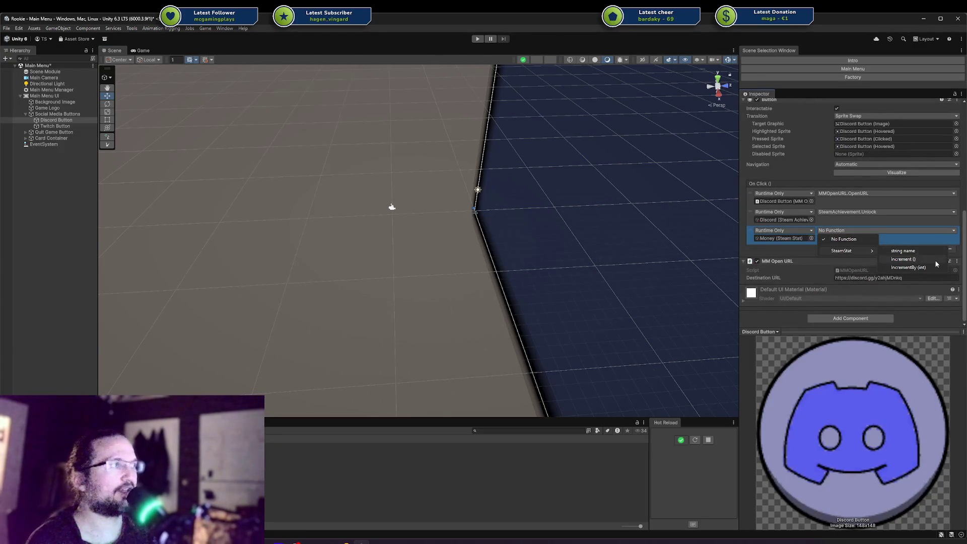
click(932, 267)
click(819, 239)
text(12)
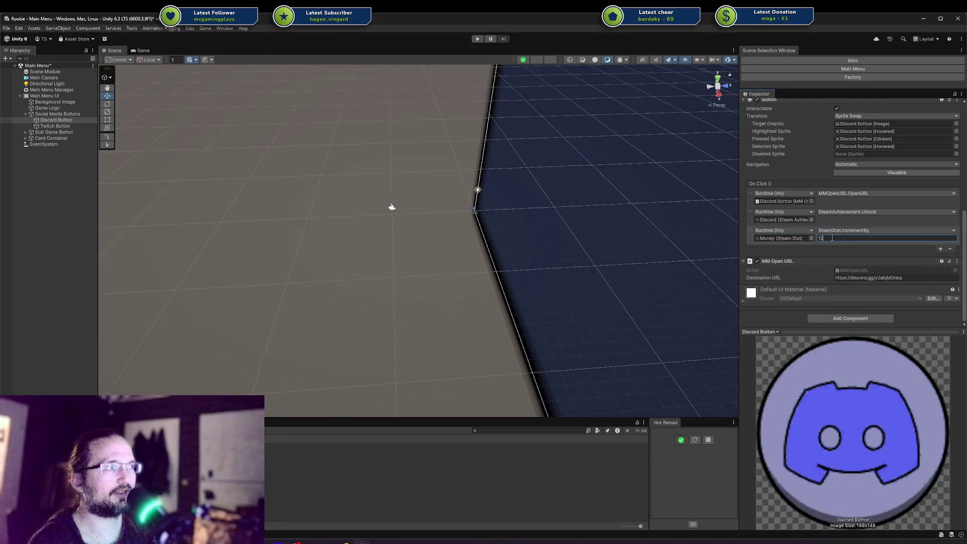
Delete the Money stat action, save the Main Menu scene, and enter Play mode.
click(751, 236)
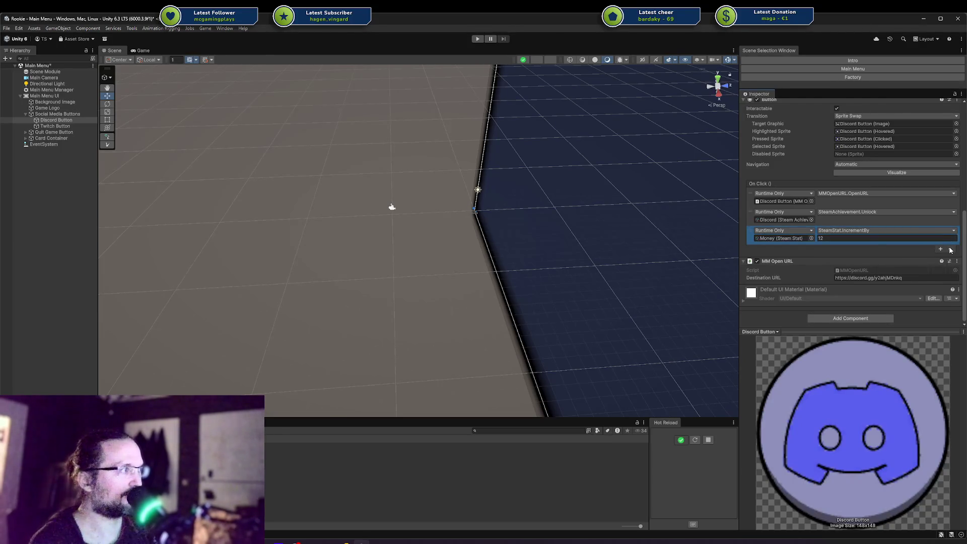
click(950, 249)
key(ctrl+s)
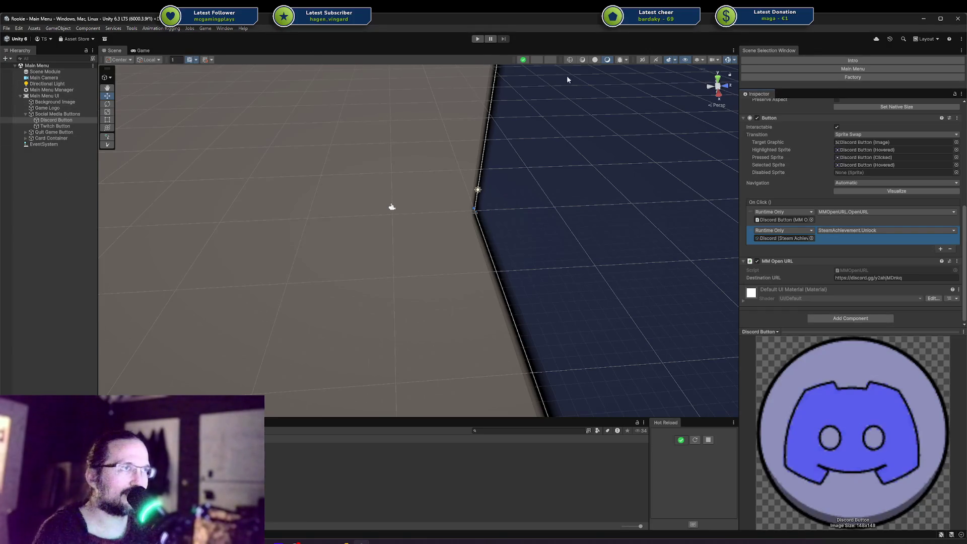
click(474, 40)
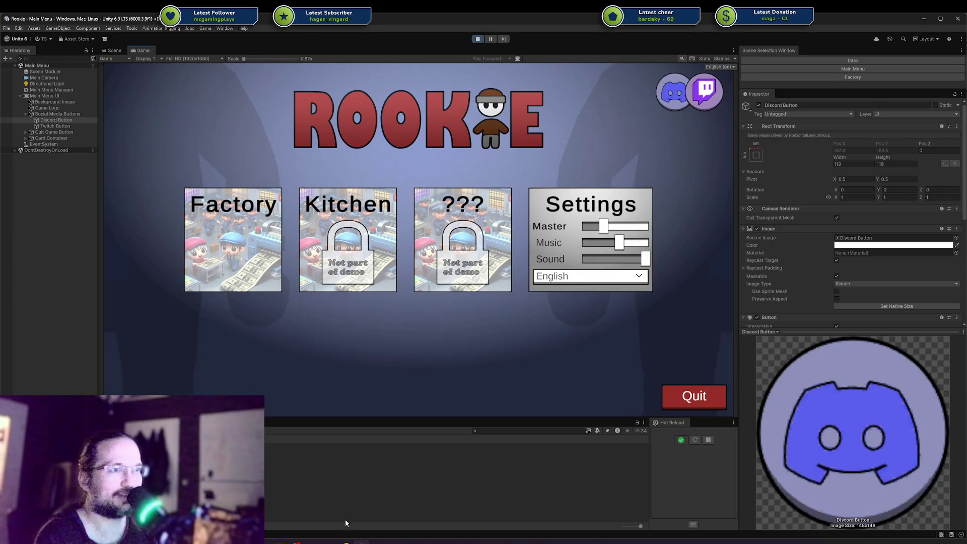
Move the Steam library aside and press the running game's Discord button.
click(330, 543)
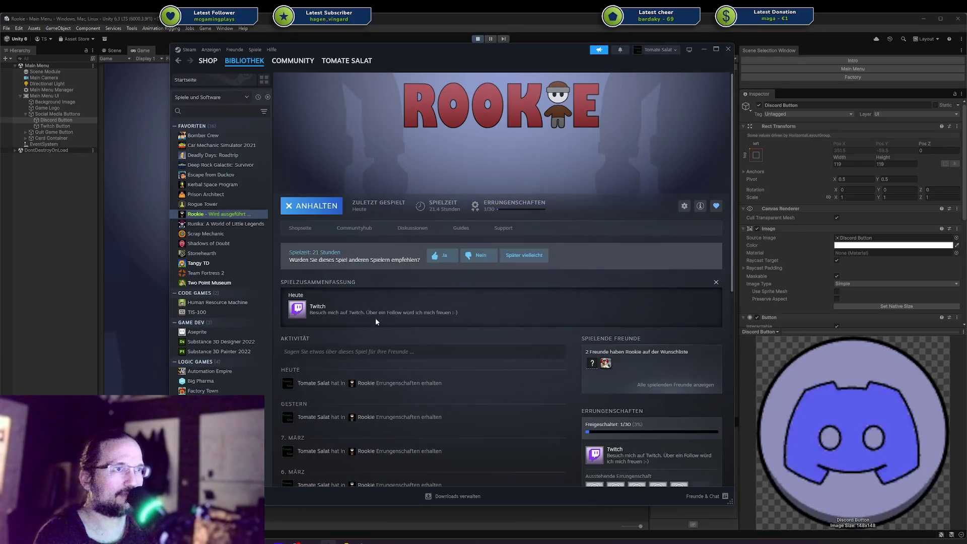
drag(554, 49, 915, 108)
click(661, 90)
click(662, 90)
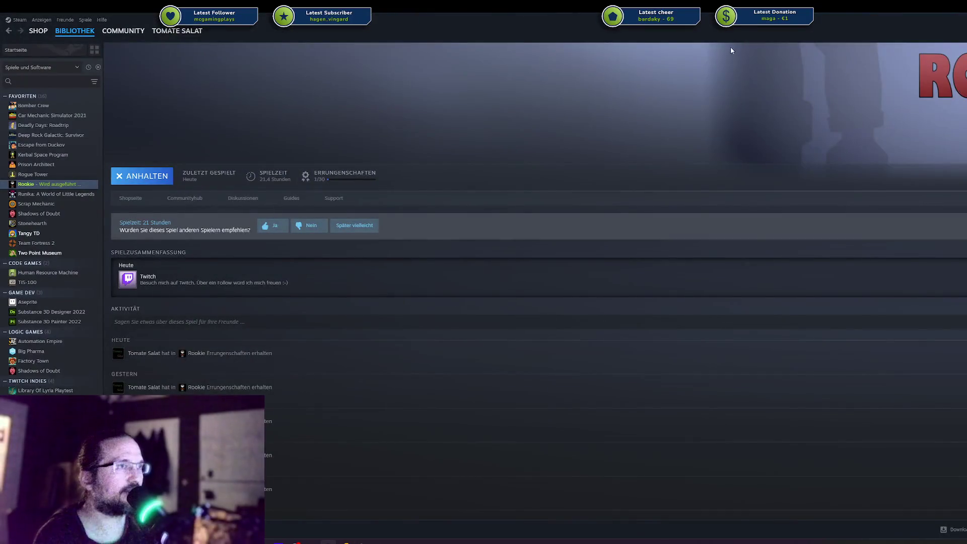
Reload Rookie's Steam page to see only Twitch unlocked (1/31), then move Steam away.
drag(731, 20, 966, 125)
drag(857, 125, 684, 64)
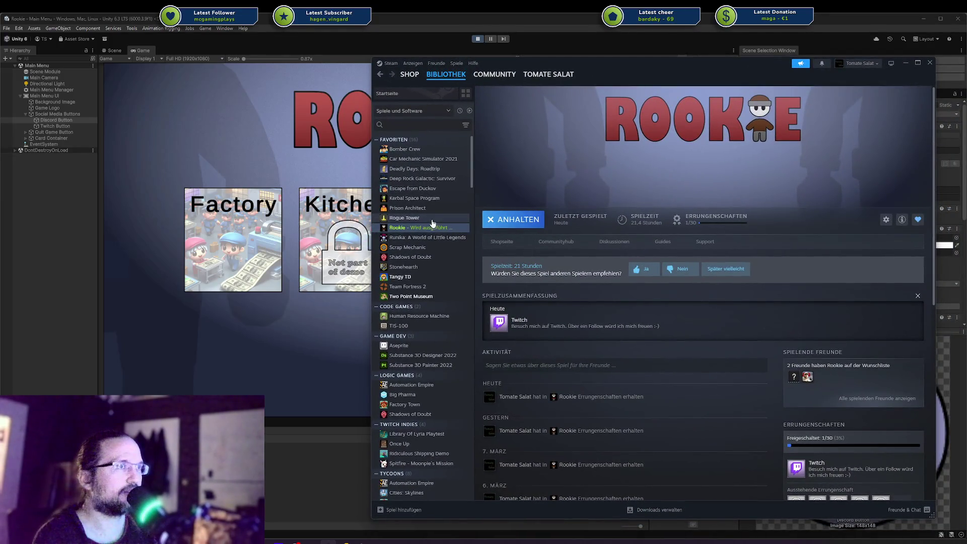
click(428, 227)
scroll(down, 3)
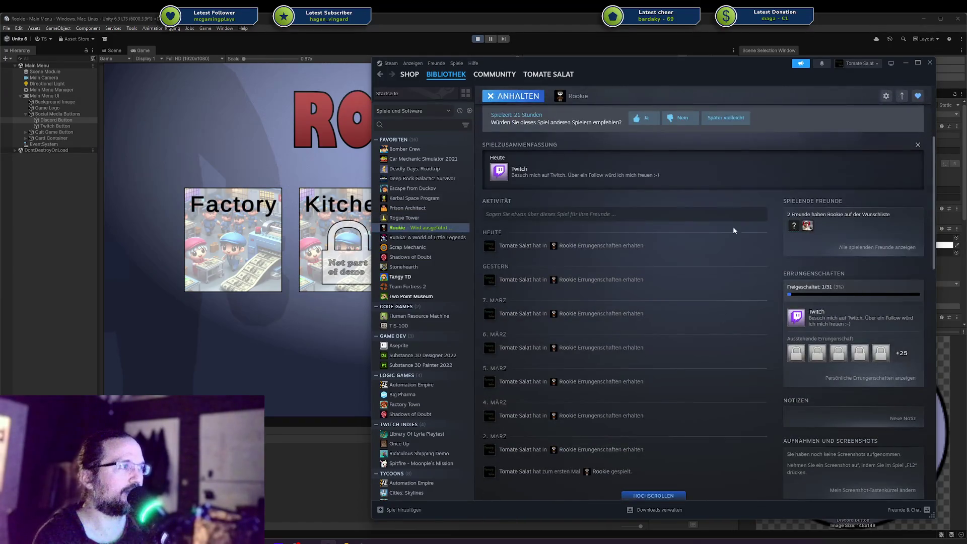
drag(702, 61, 966, 65)
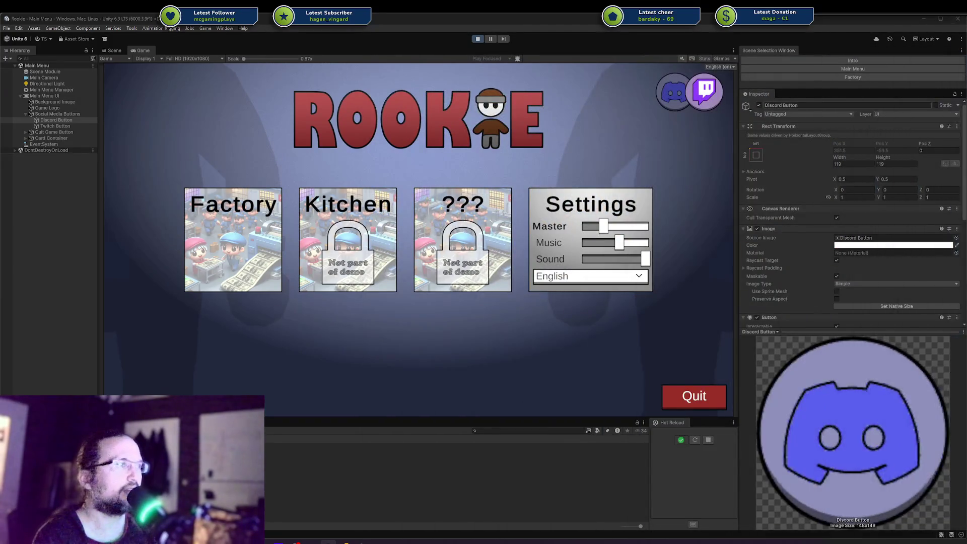
Confirm the Discord asset in the Achievements folder has Achievement Id VISIT_DISCORD.
scroll(down, 3)
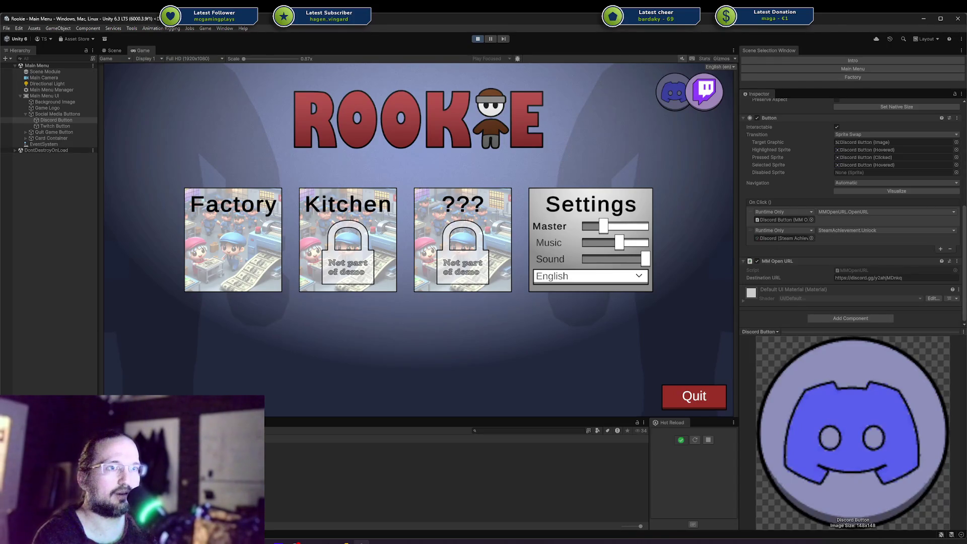
click(783, 239)
click(144, 466)
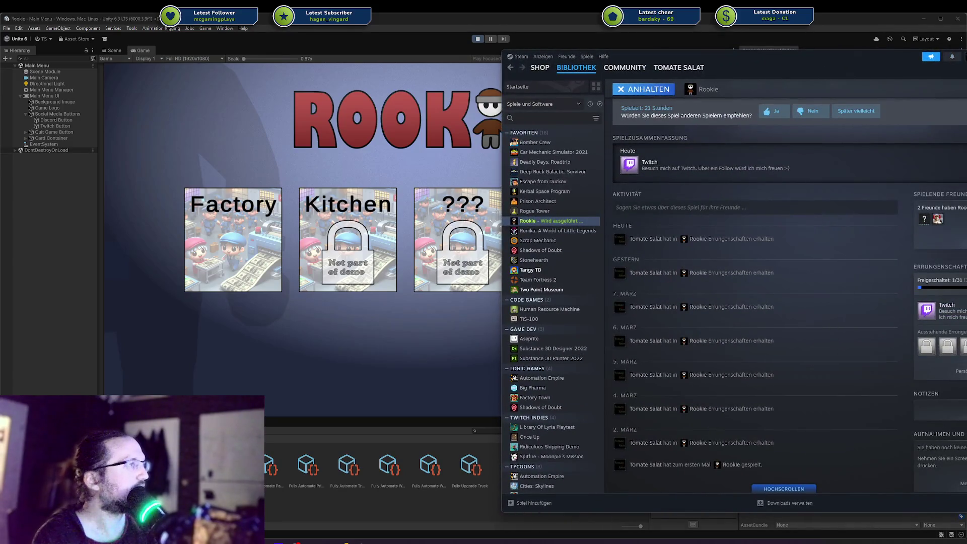
Center the Steam library and open Rookie's full achievements list, now 2/31 unlocked.
drag(751, 57, 966, 78)
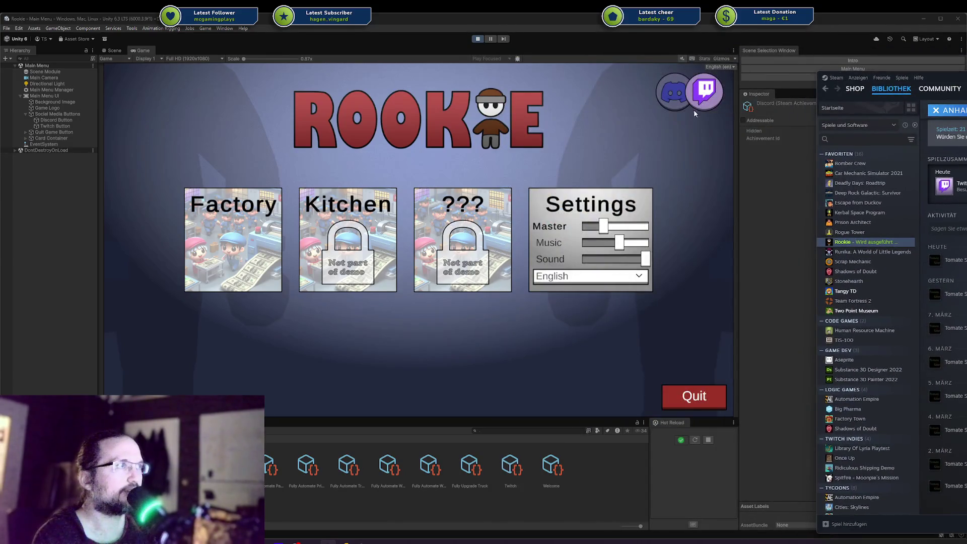
click(694, 106)
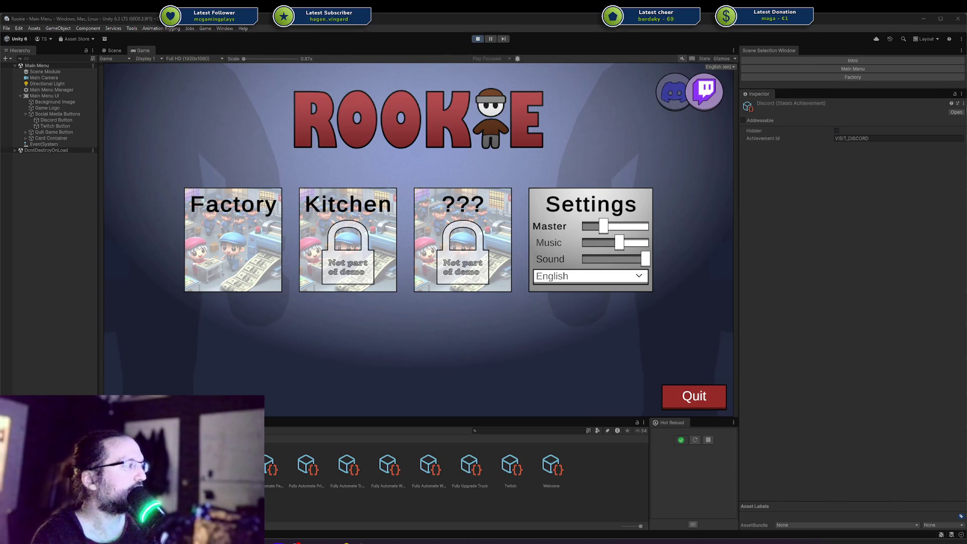
key(alt+Tab)
drag(962, 81, 584, 101)
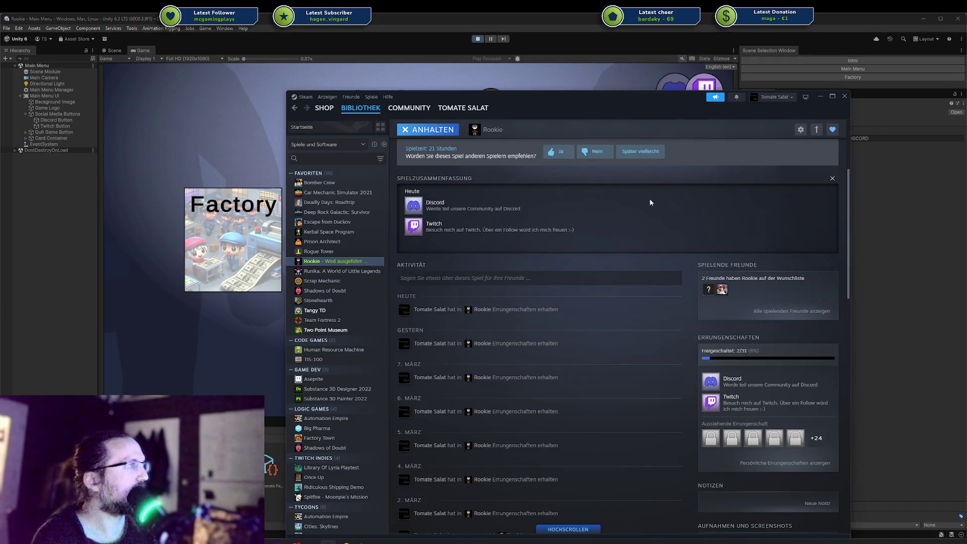
click(503, 231)
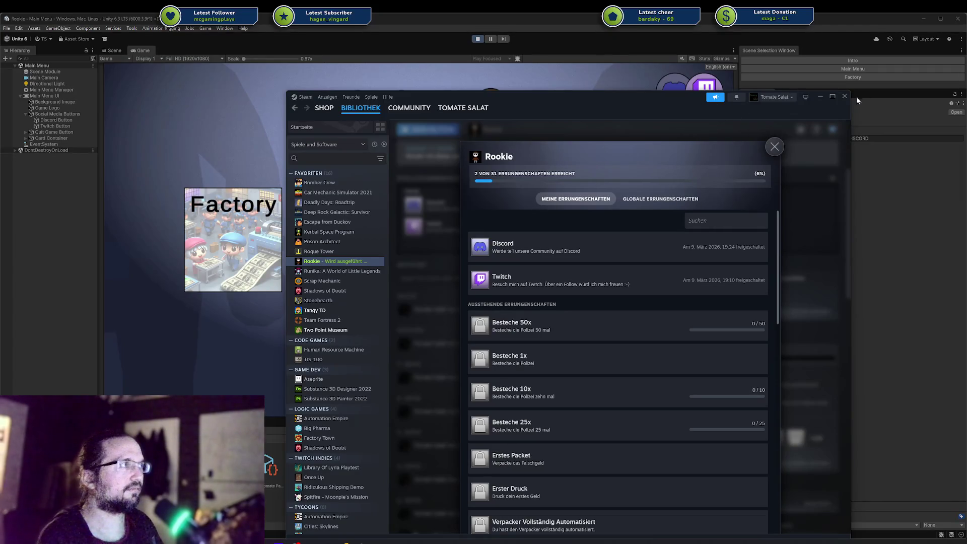
Drag the Steam achievements window aside to uncover Unity's running Game view.
drag(672, 98, 668, 104)
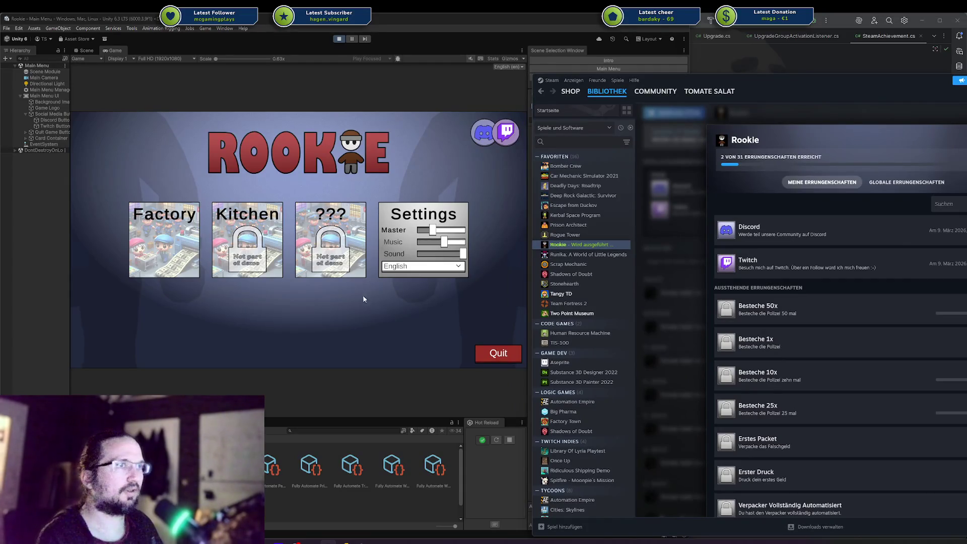
Start the Factory level from the running game's main menu.
click(363, 297)
mouse_move(162, 266)
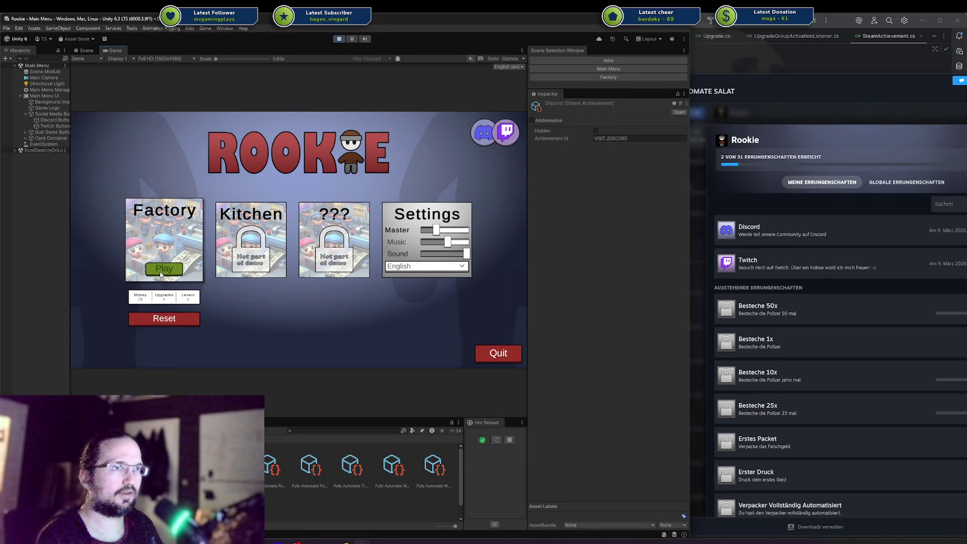
click(160, 269)
Run steam.ResetSteamData in the in-game console, then pause and return to the main menu.
key(grave)
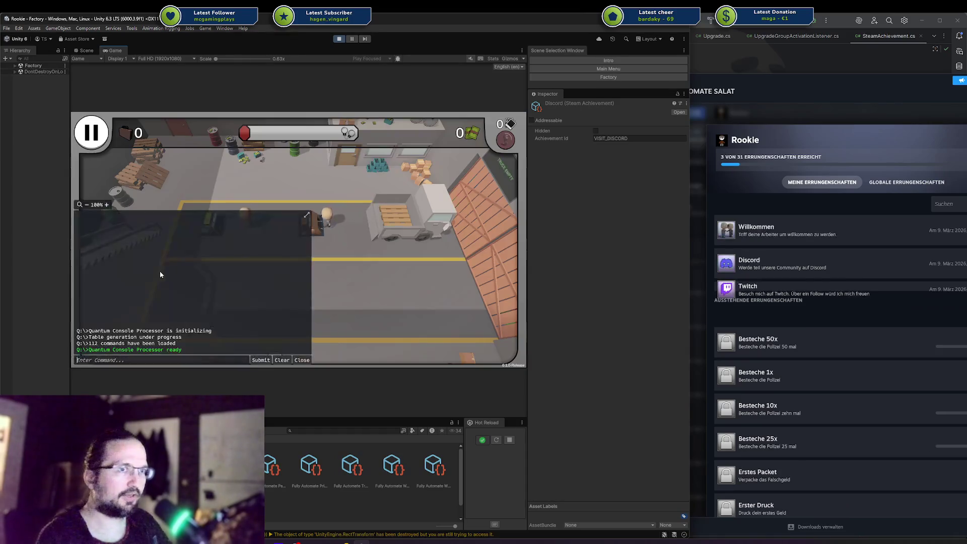
text(steam.ResetSteamData)
key(Return)
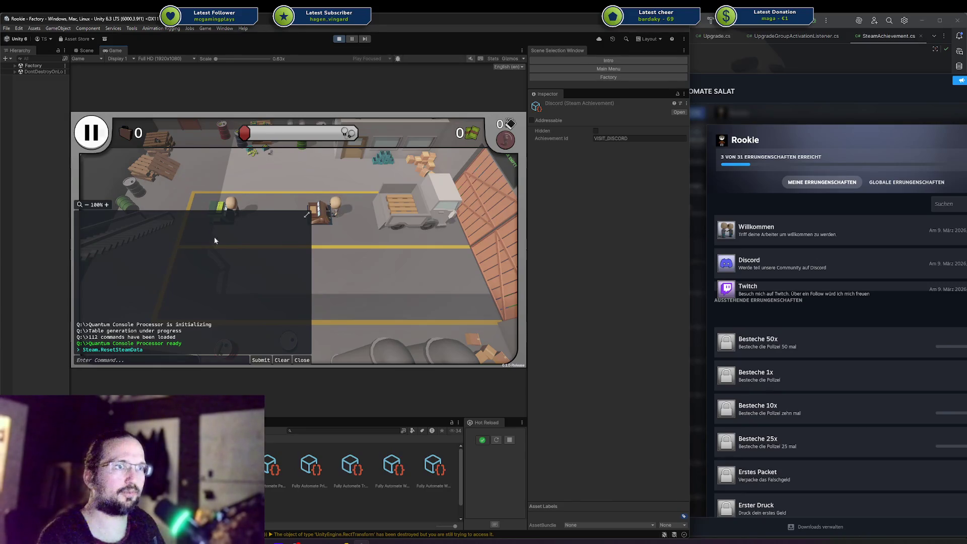
key(Escape)
click(335, 270)
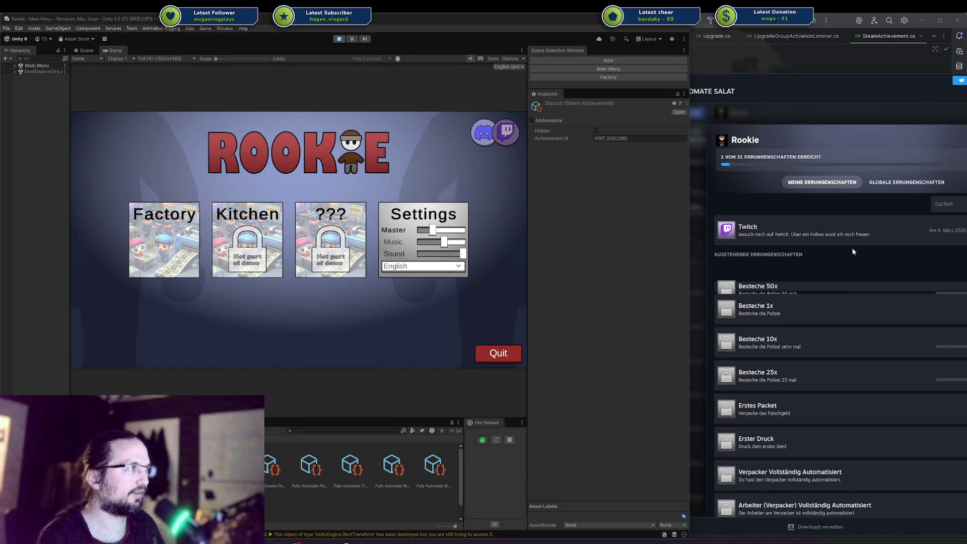
Bring up Rookie's Steam list showing Discord and Twitch unlocked (2/31), then return to Unity.
click(853, 248)
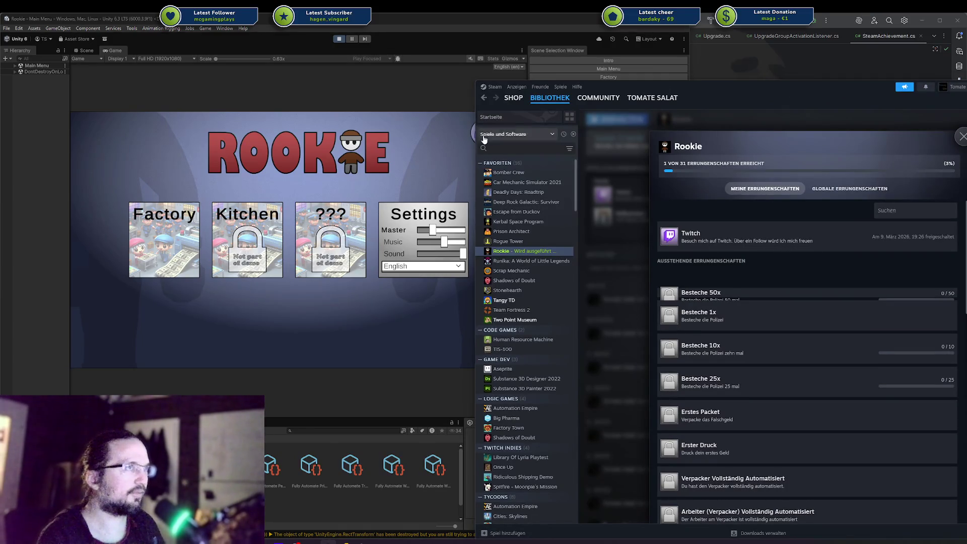
click(805, 252)
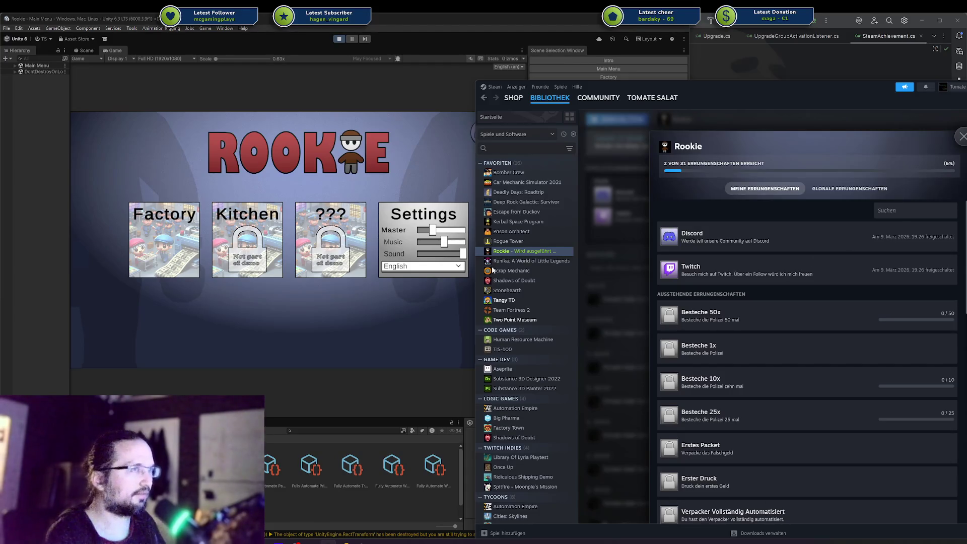
click(16, 66)
Select SteamSupport under DontDestroyOnLoad in the Hierarchy, then return to Steam's Rookie game page.
click(20, 101)
click(20, 96)
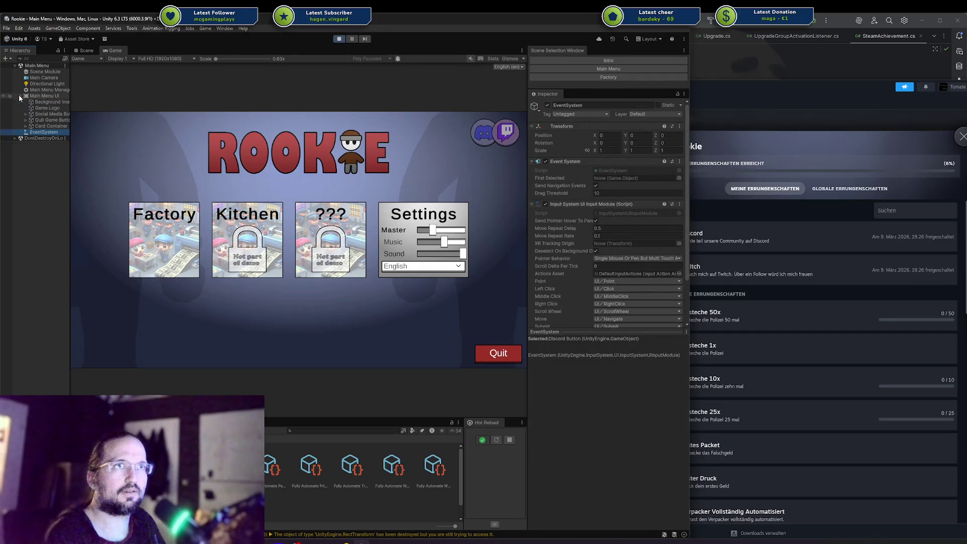
click(21, 96)
click(15, 108)
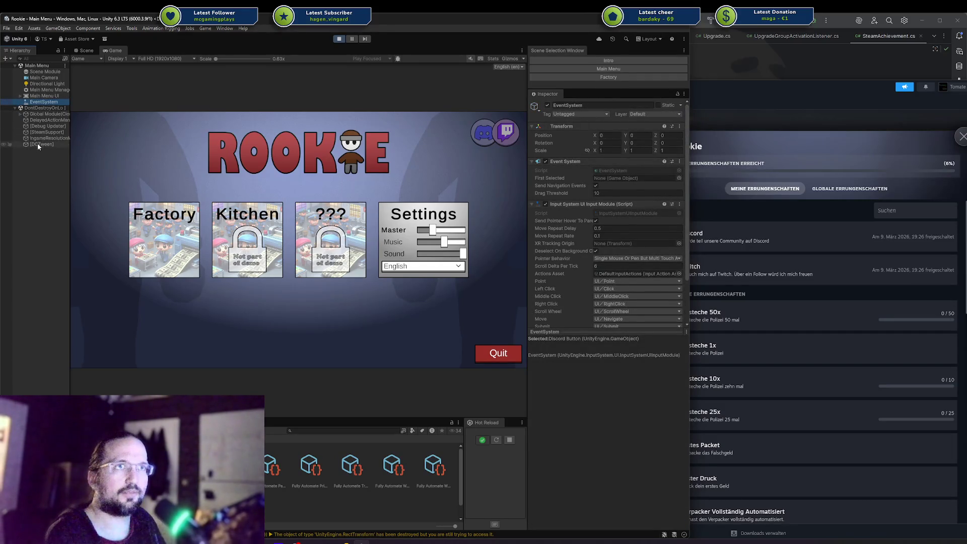
click(38, 133)
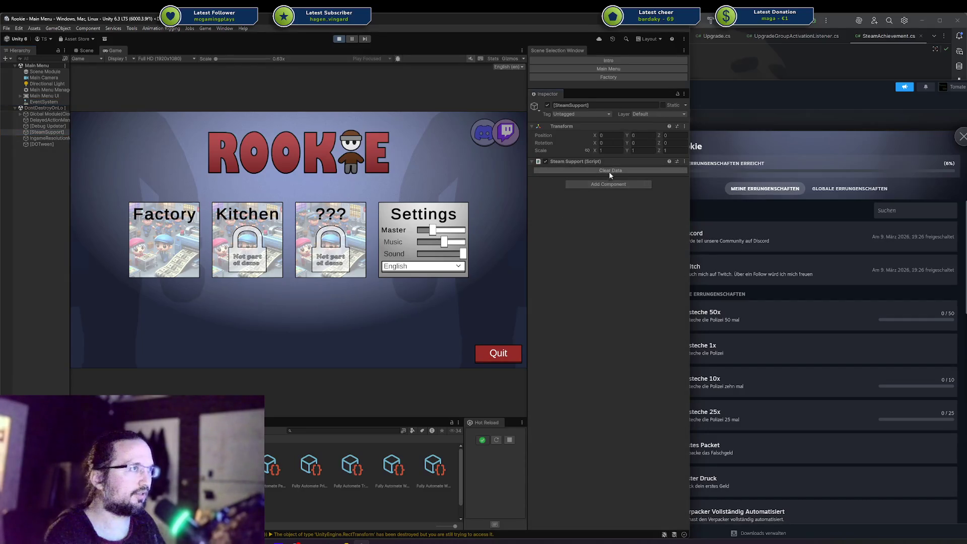
click(930, 198)
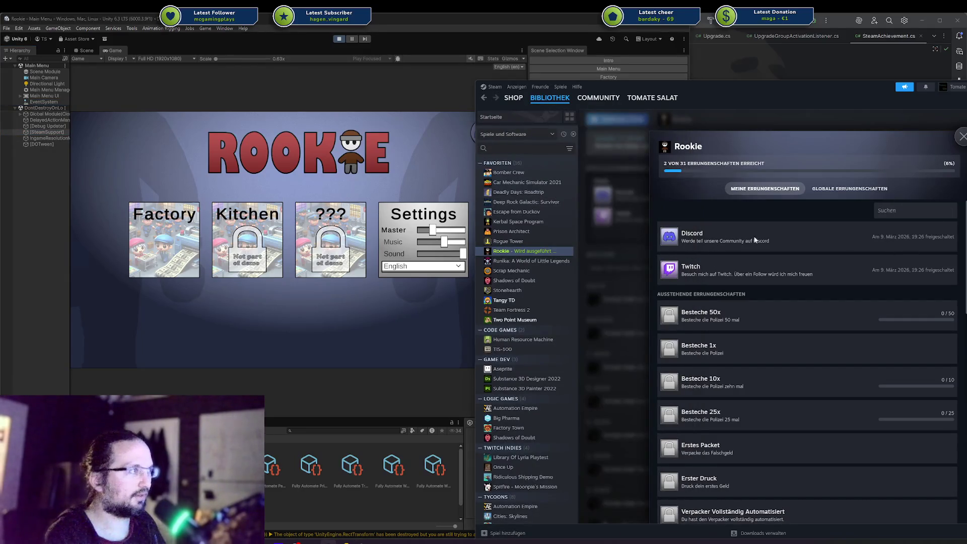
click(962, 136)
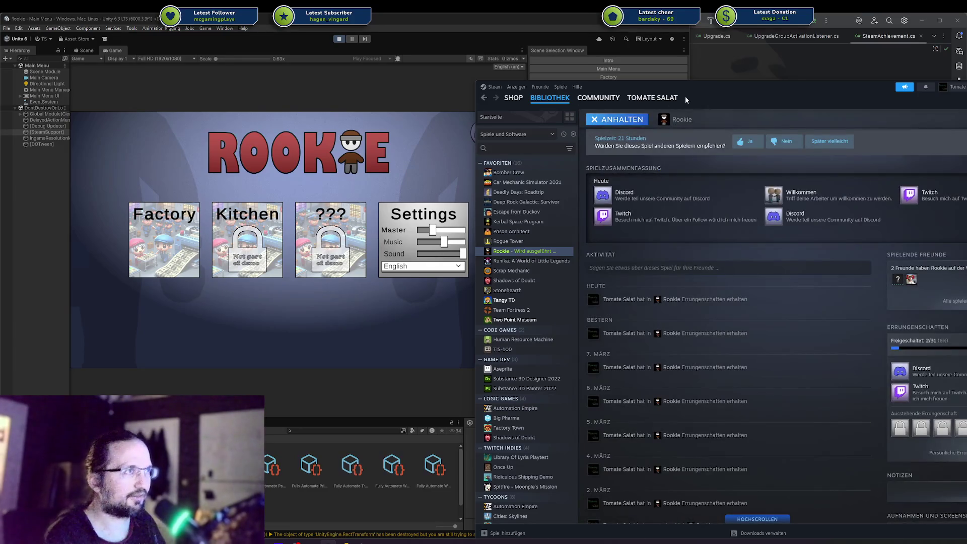
Scroll Rookie's Steam page to confirm 2 of 31 achievements unlocked, then close Steam.
drag(687, 88, 639, 114)
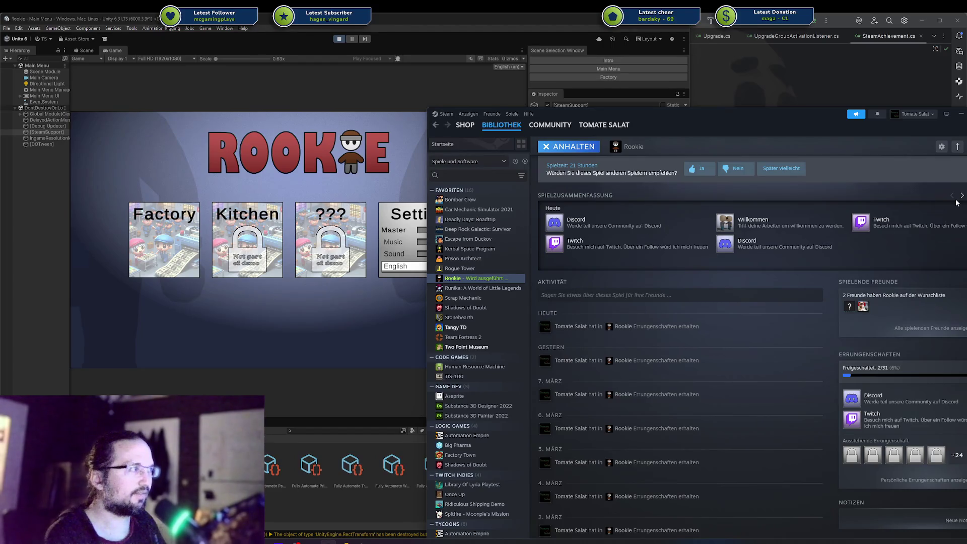
scroll(down, 3)
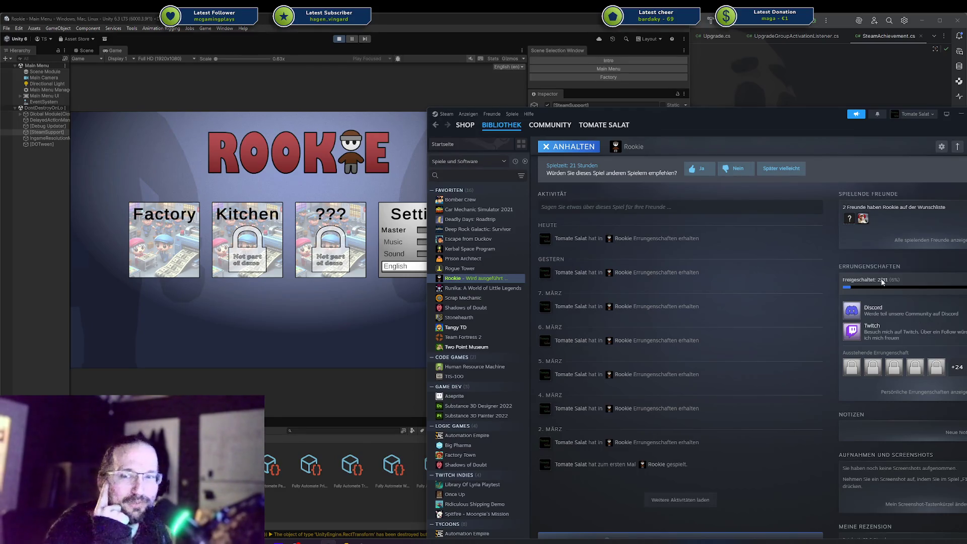
click(961, 114)
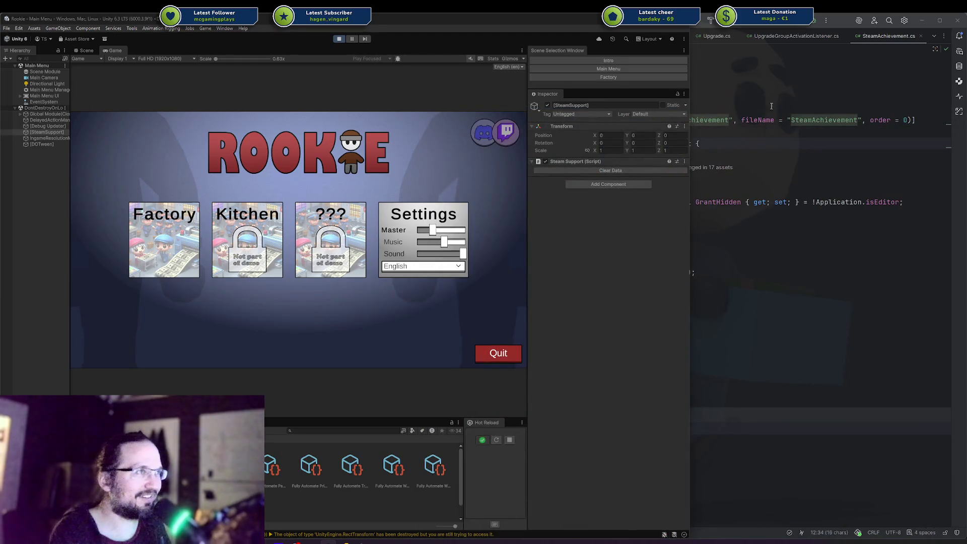
Widen the Unity window, exit play mode and move over to Rider.
drag(690, 101, 966, 112)
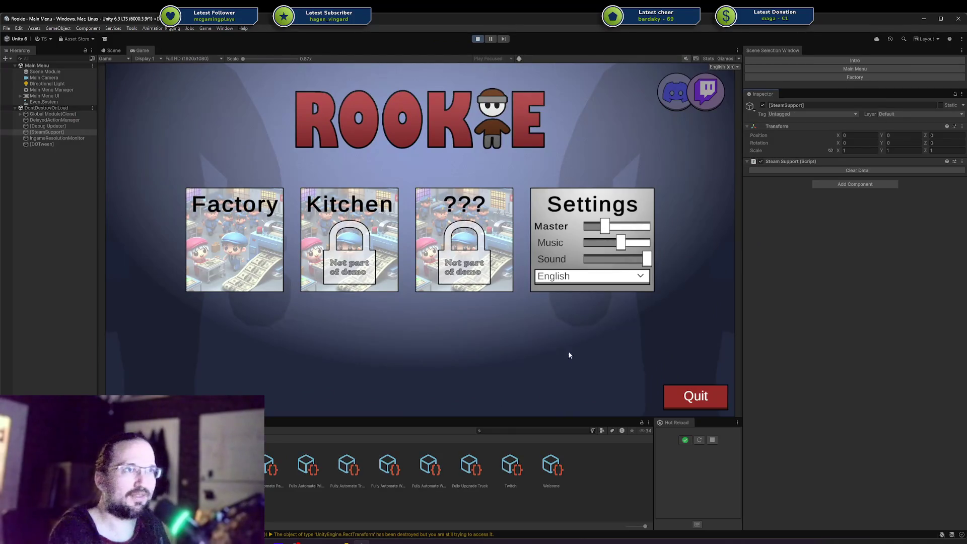
click(683, 395)
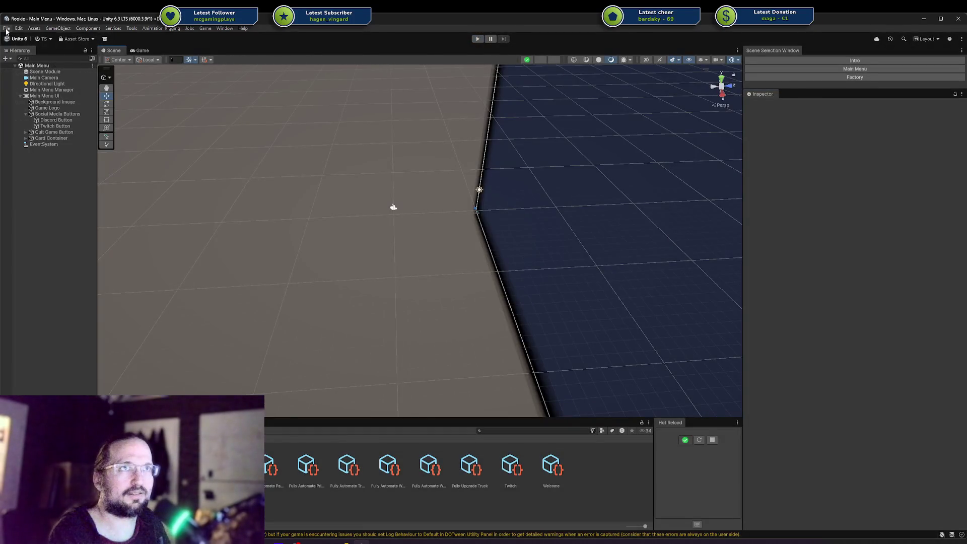
click(6, 28)
key(Escape)
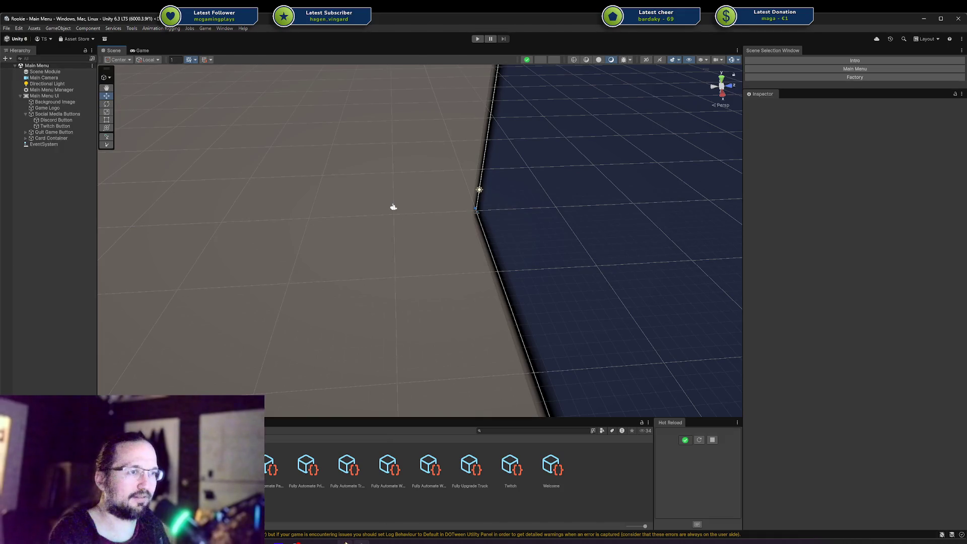
key(alt+Tab)
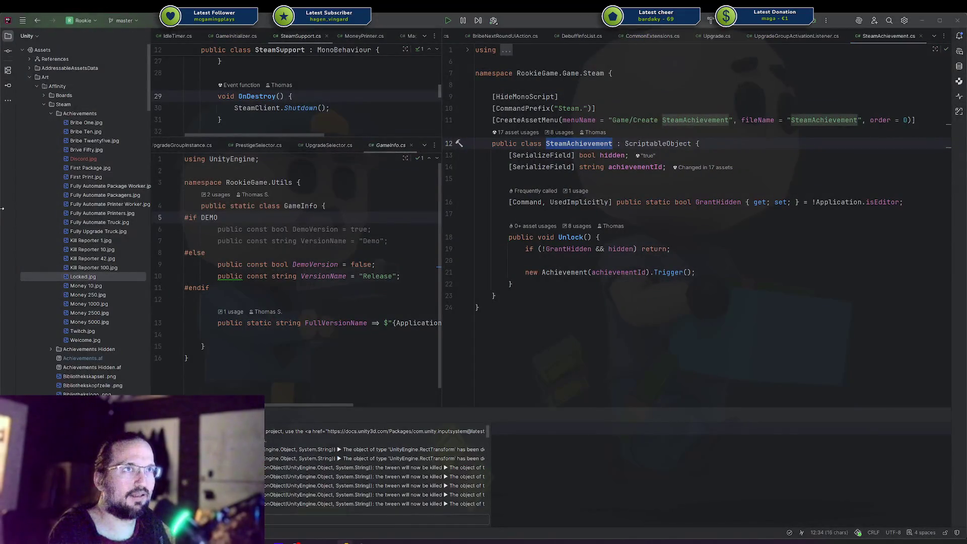
Include all five changed files in Rider's pending commit, then bring up Codecks.
click(7, 51)
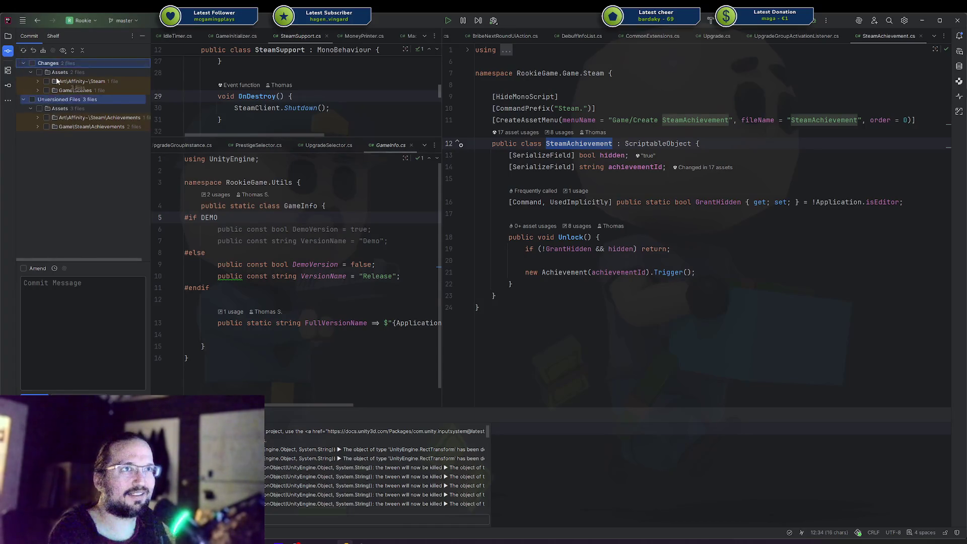
click(33, 64)
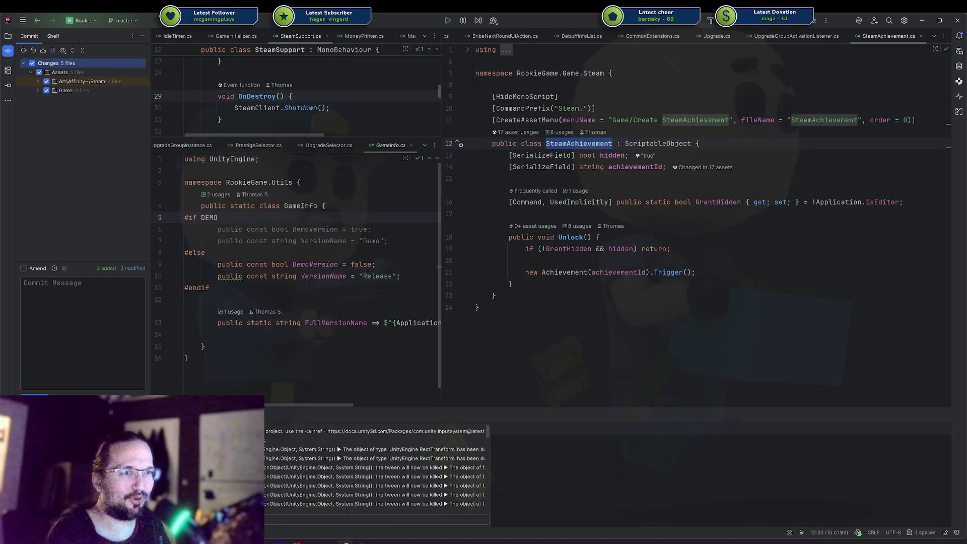
key(super+d)
key(super+d)
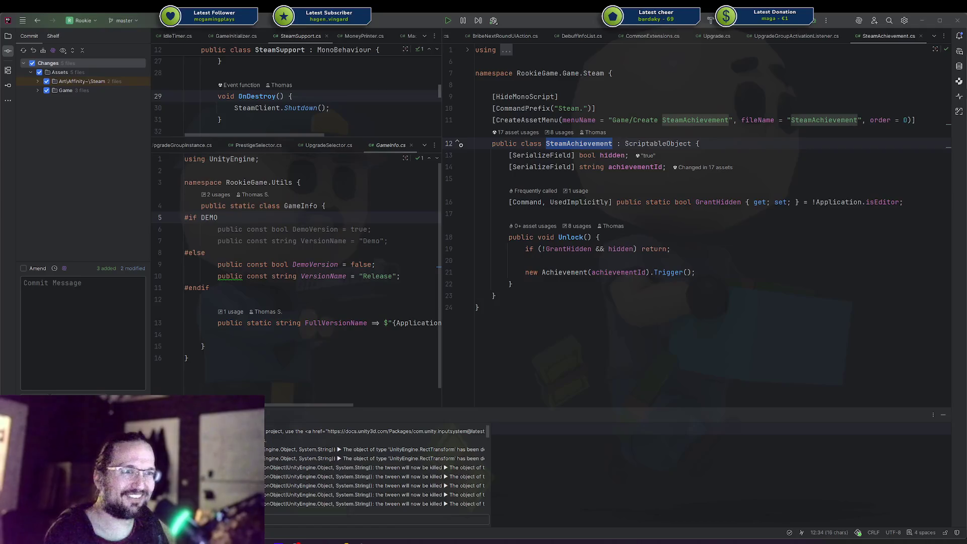
key(alt+Tab)
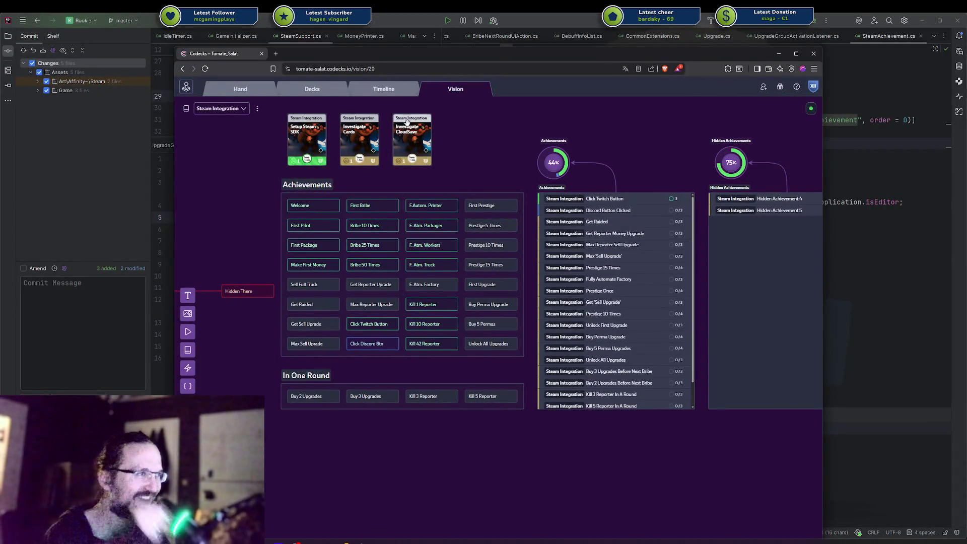
Change the colour of the Click Discord Btn box on the board.
click(359, 345)
click(365, 325)
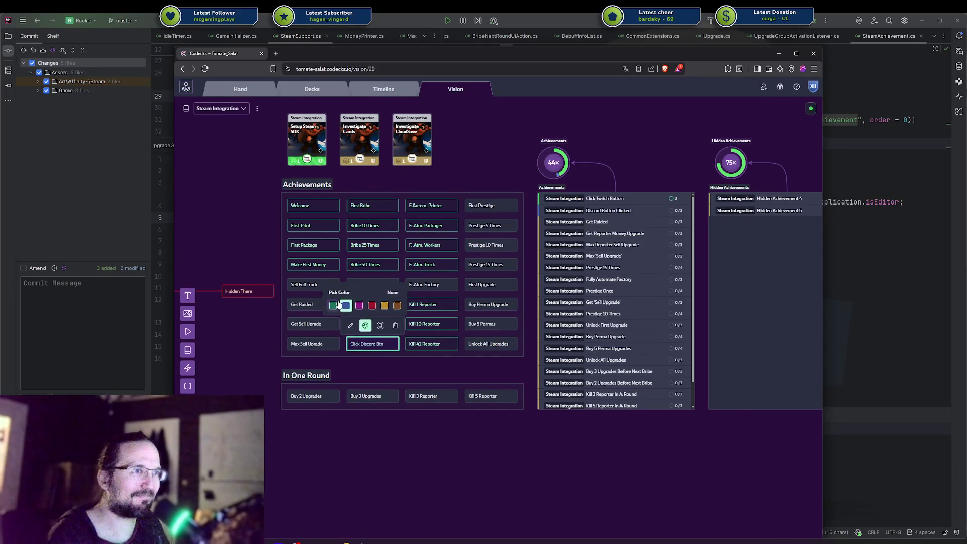
click(522, 395)
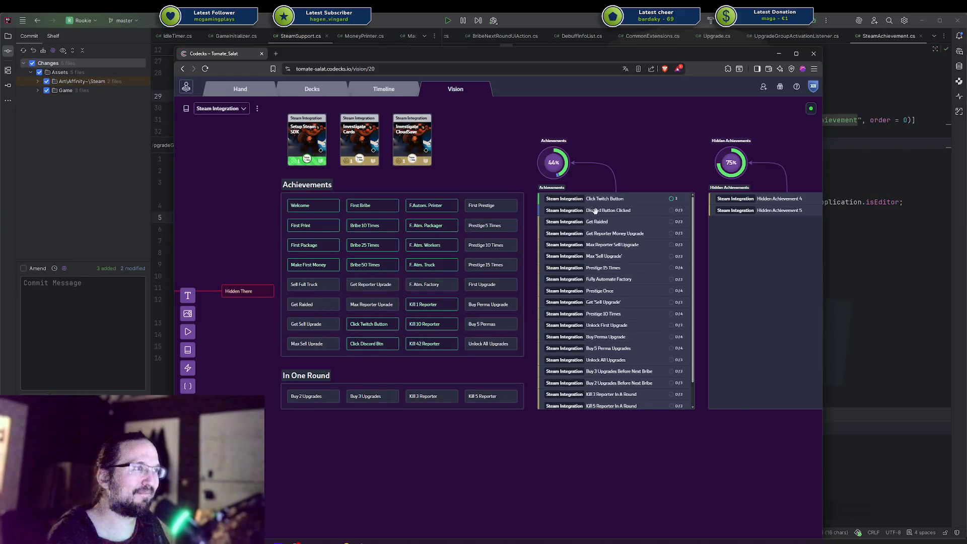
Tick Symbol Images, Created In Steam and the trigger item on the Discord Button Clicked card.
click(599, 211)
click(204, 208)
click(204, 220)
click(204, 232)
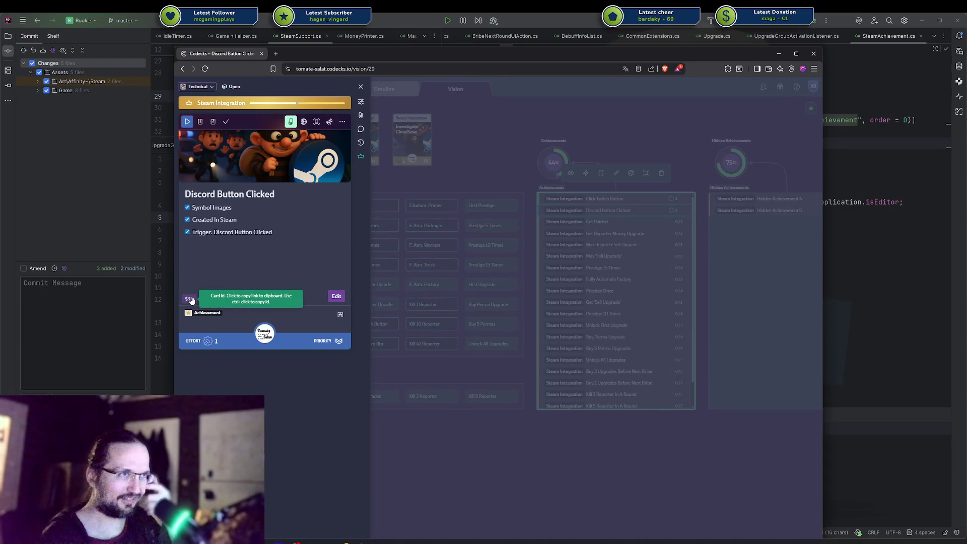
Commit with the card id plus 'added discord achievements' and push to origin/master.
click(190, 299)
key(alt+Tab)
key(ctrl+v)
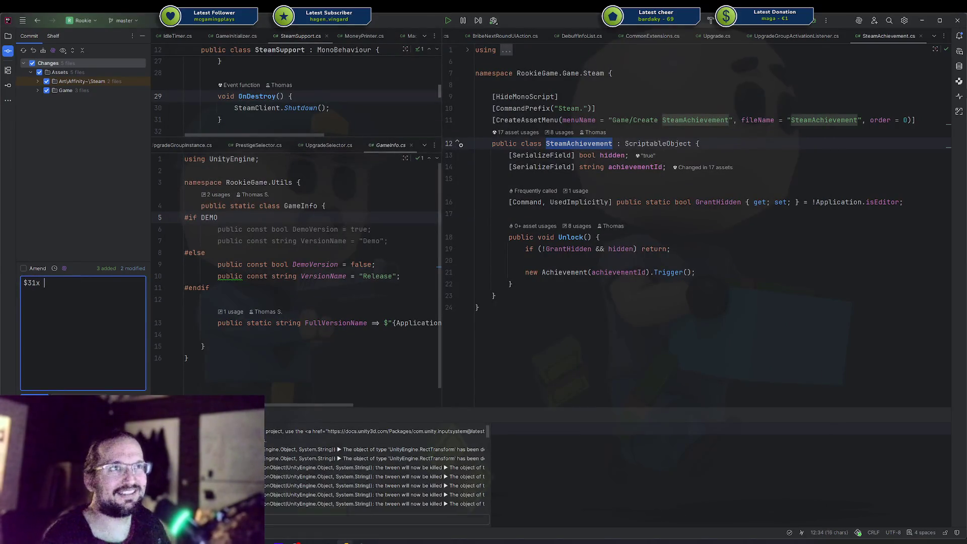
text(added disco)
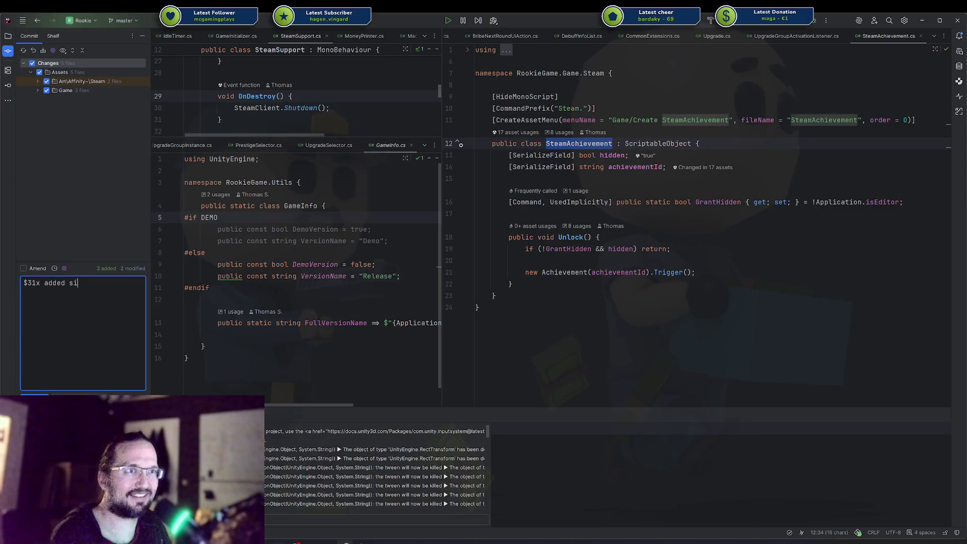
text(rd achieve)
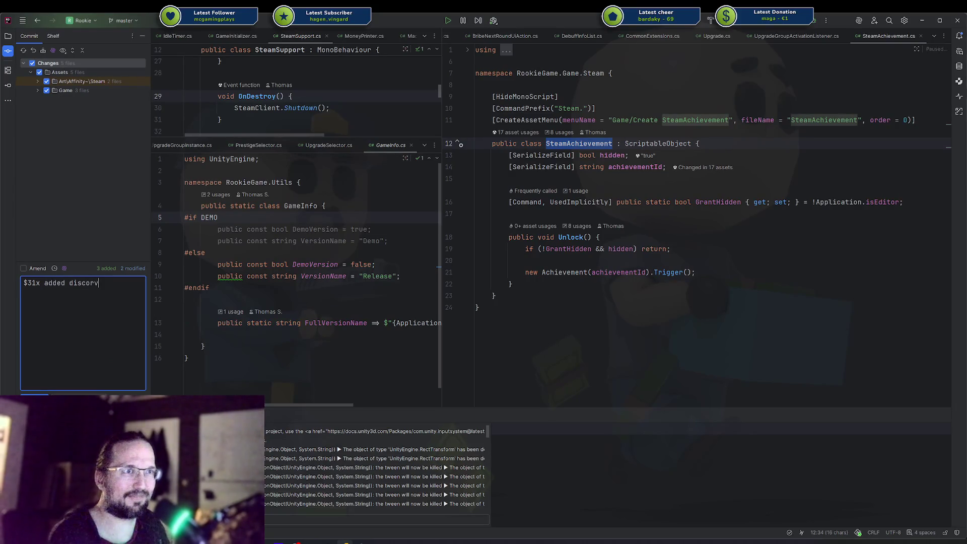
text(ments)
key(ctrl+Return)
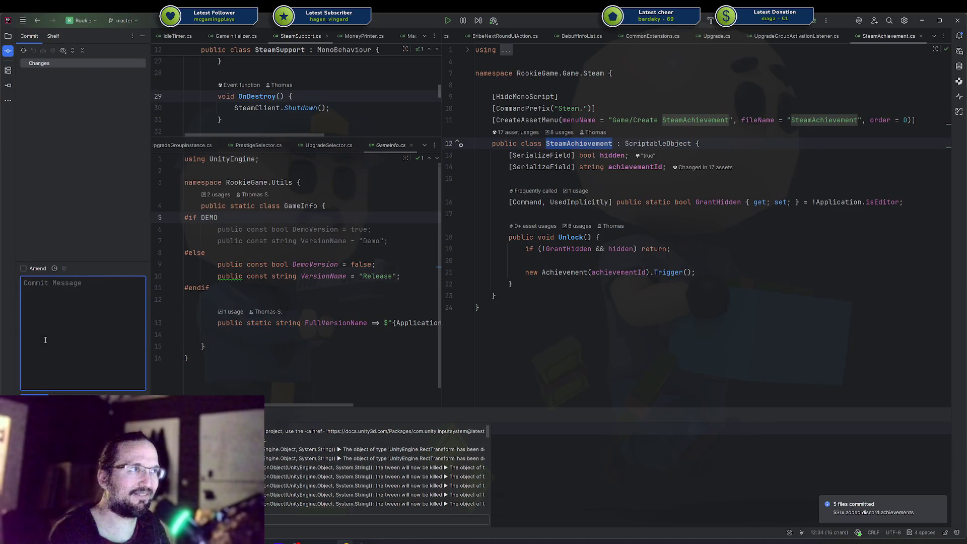
click(45, 341)
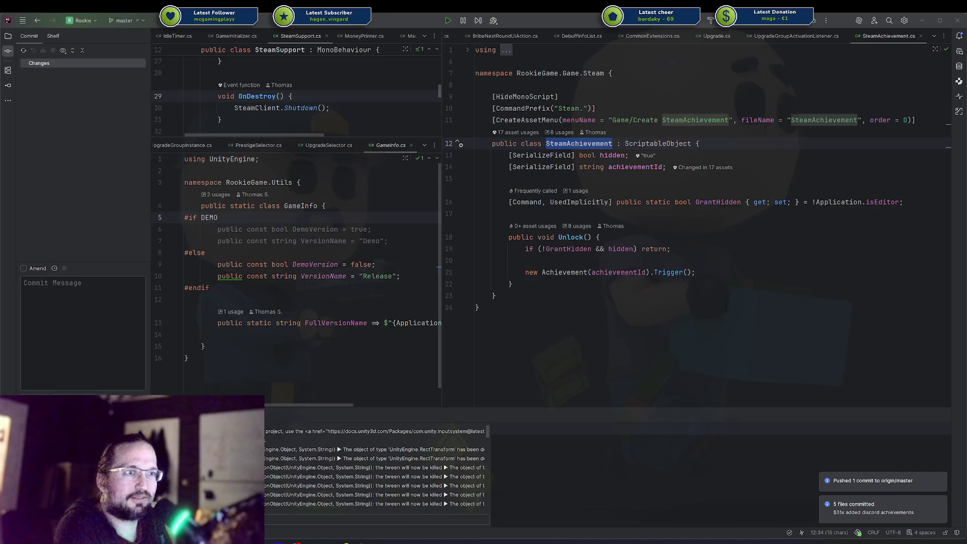
Delete the card's commit entry, mark Discord Button Clicked as done, and close the card.
key(alt+Tab)
click(345, 276)
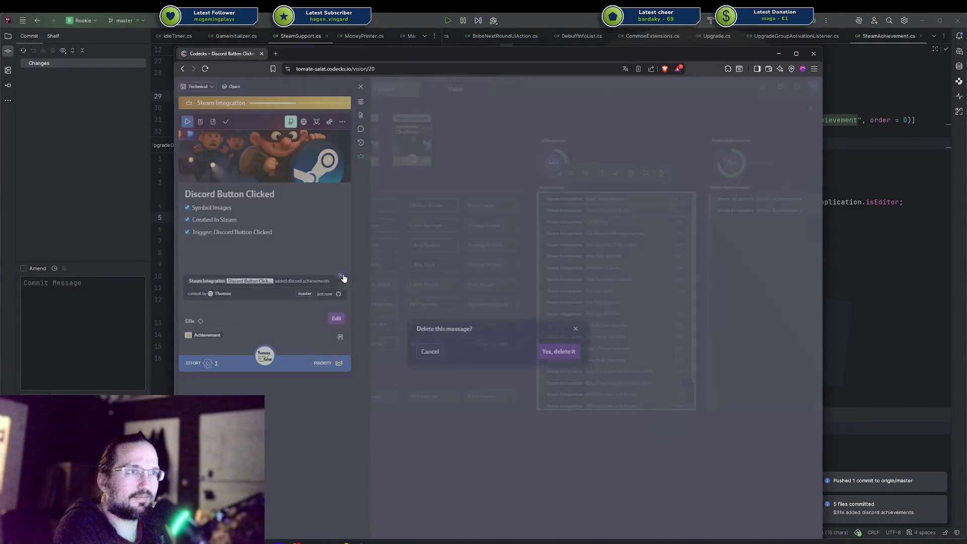
click(557, 360)
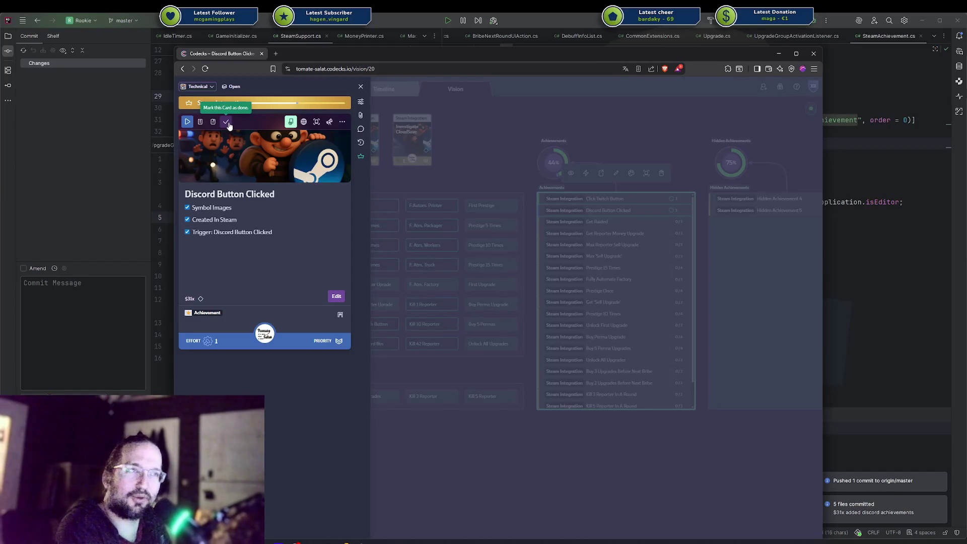
click(227, 122)
click(619, 469)
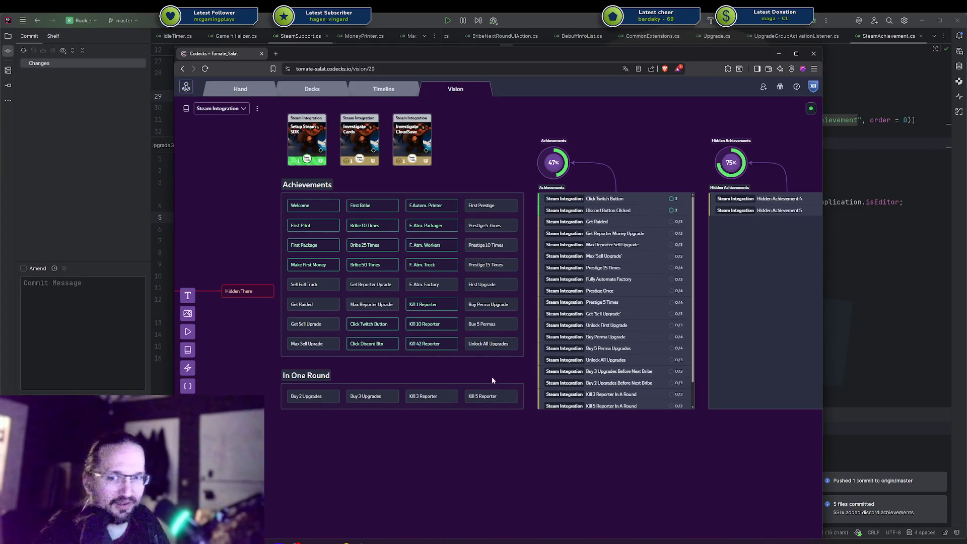
click(328, 542)
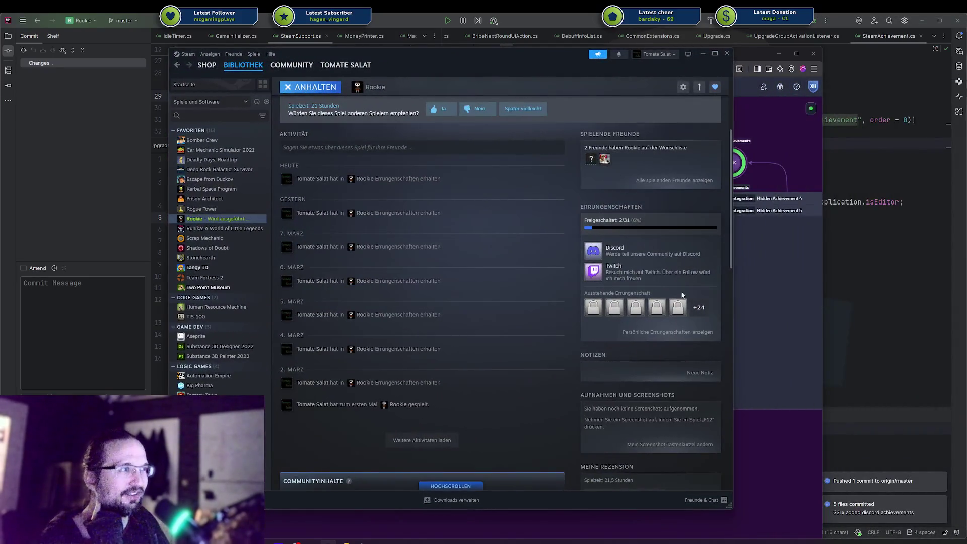
Open Rookie's full achievement list from the '+24' link, showing 2 of 31 unlocked.
click(699, 307)
scroll(down, 3)
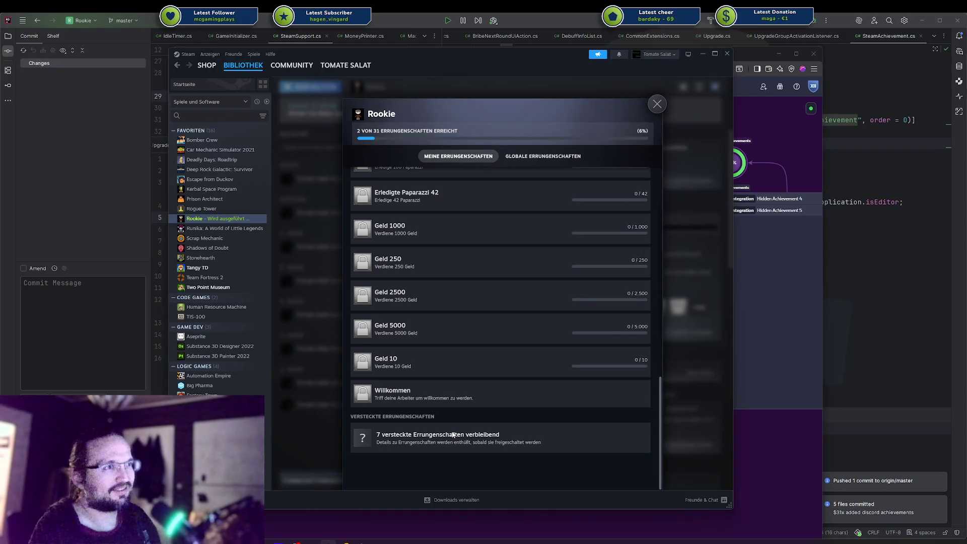
Confirm Discord and Twitch are unlocked at the top, then close the achievement list.
scroll(up, 3)
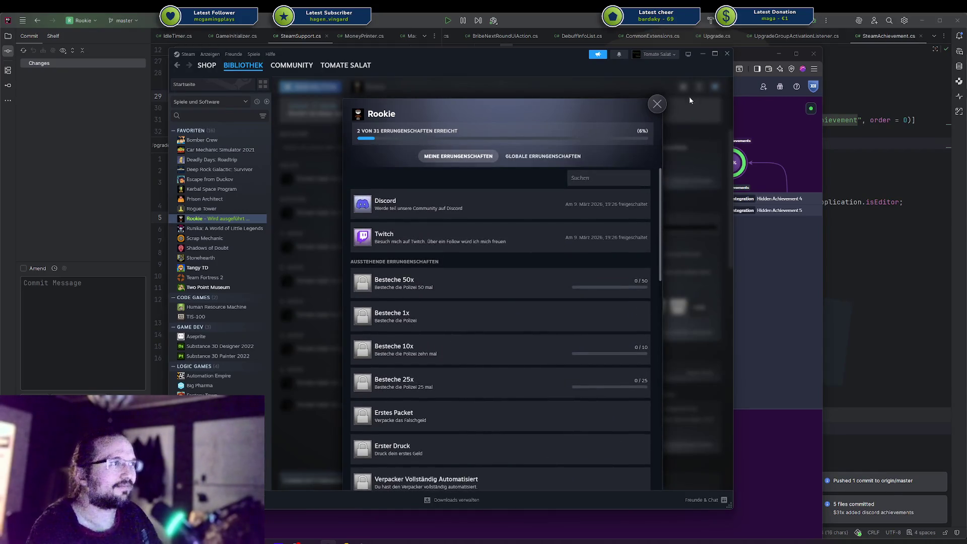
click(656, 104)
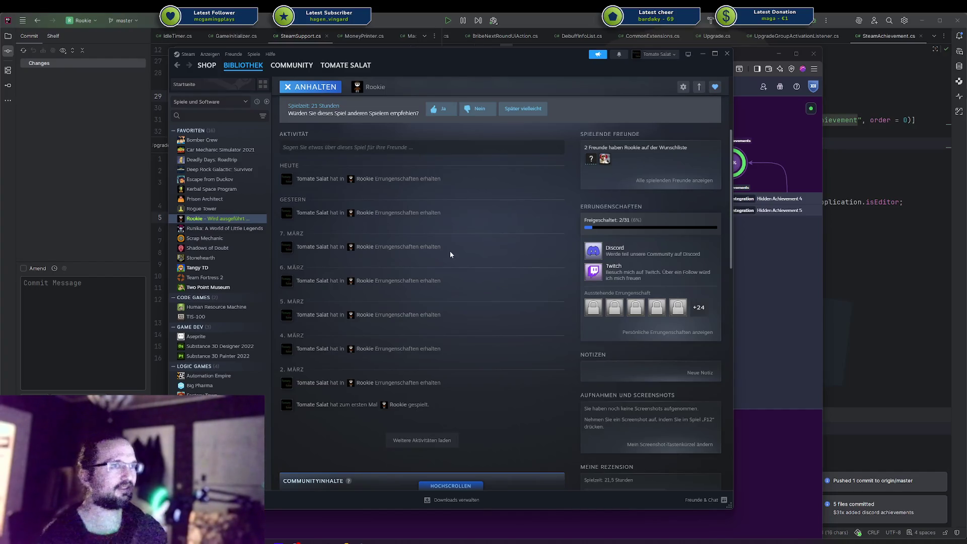
scroll(up, 3)
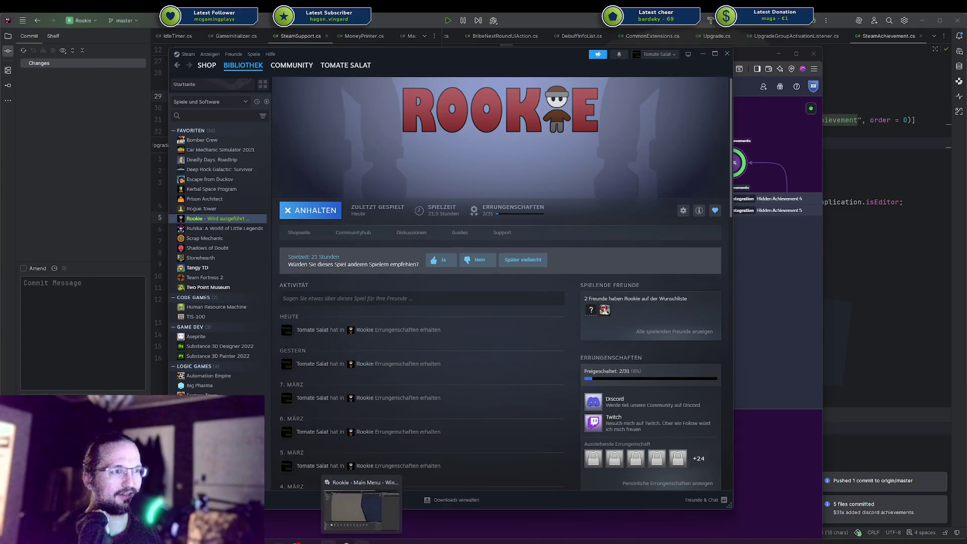
Close the PrestigeSelector, UpgradeSelector, GameInfo and UpgradeGroupInstance tabs in Rider.
click(361, 541)
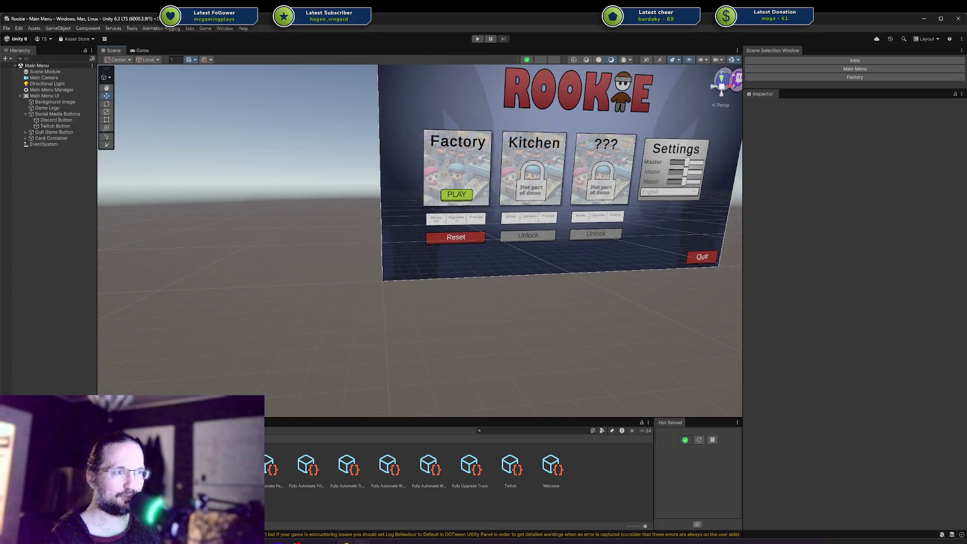
click(361, 542)
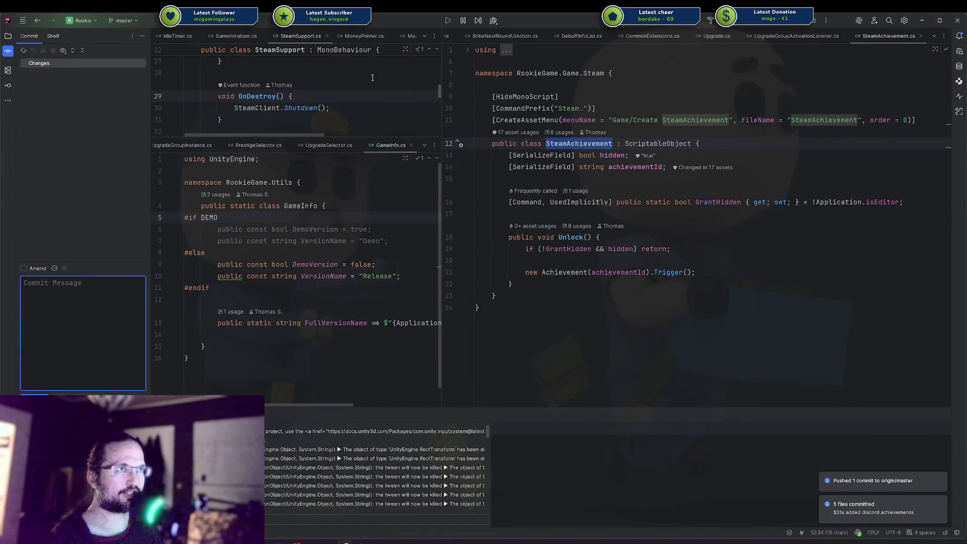
click(293, 97)
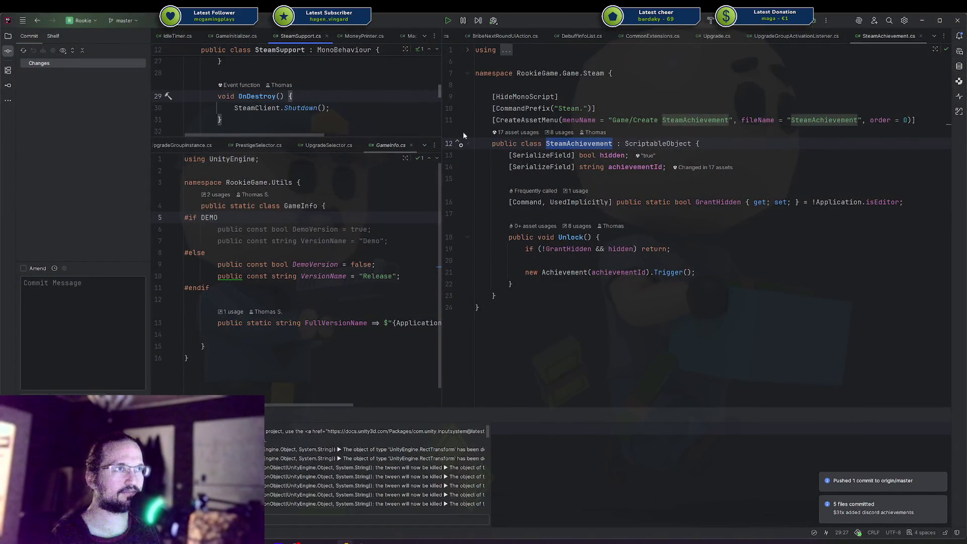
click(290, 146)
click(292, 147)
click(287, 147)
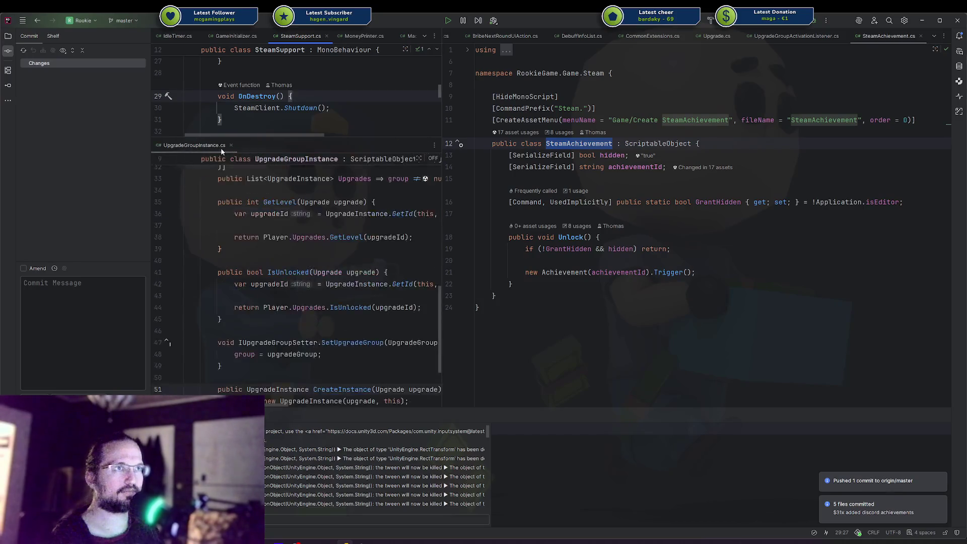
click(231, 146)
Review the SteamClient.Shutdown() call and widen the SteamSupport.cs pane beside SteamAchievement.cs.
scroll(up, 3)
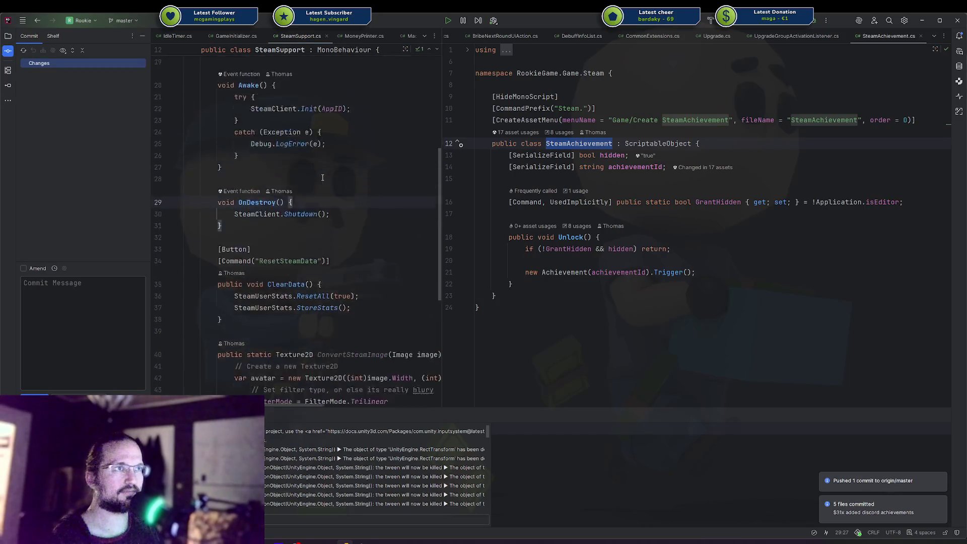
drag(231, 246, 330, 248)
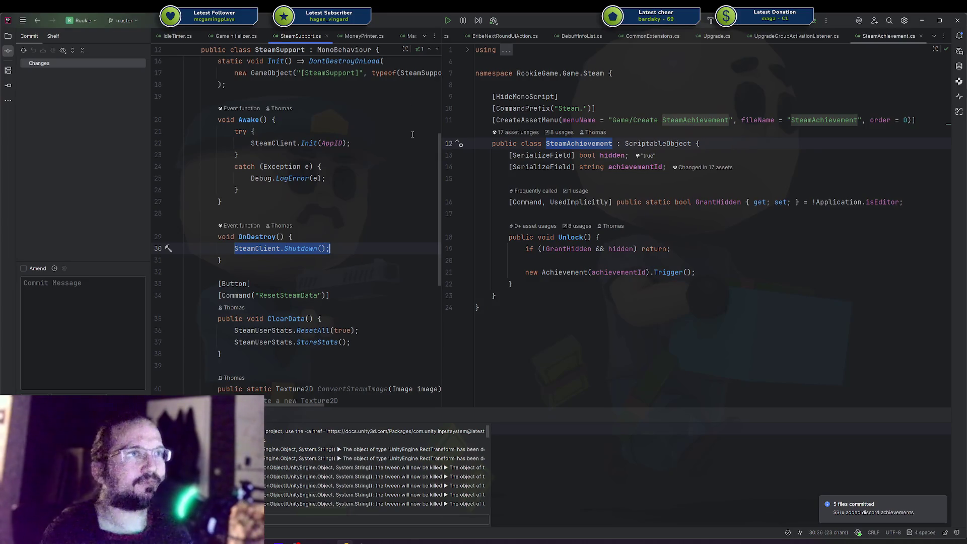
click(340, 233)
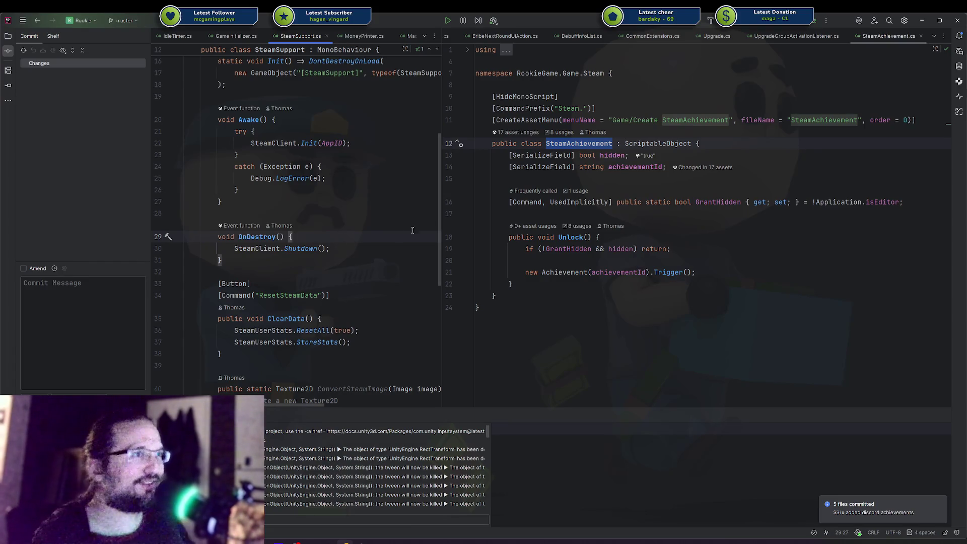
drag(442, 217, 496, 216)
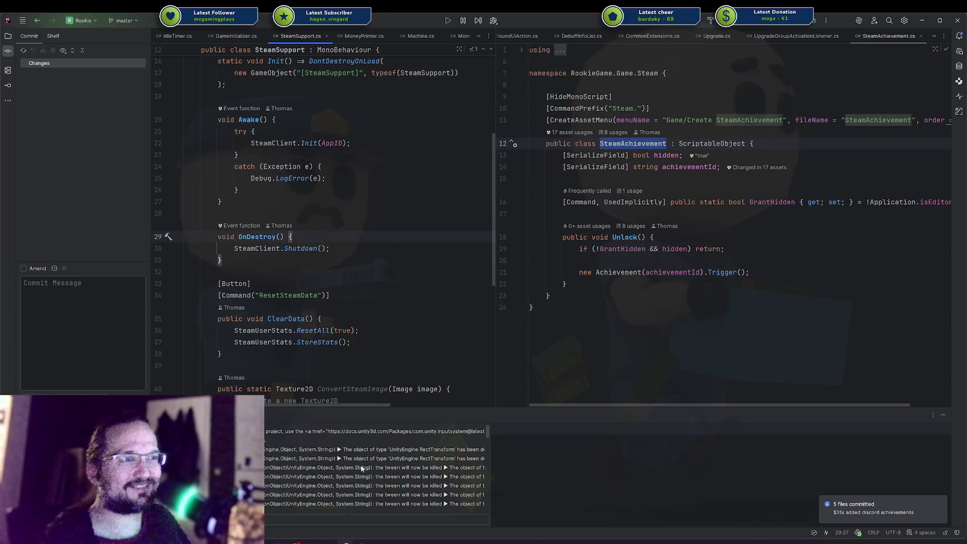
click(364, 538)
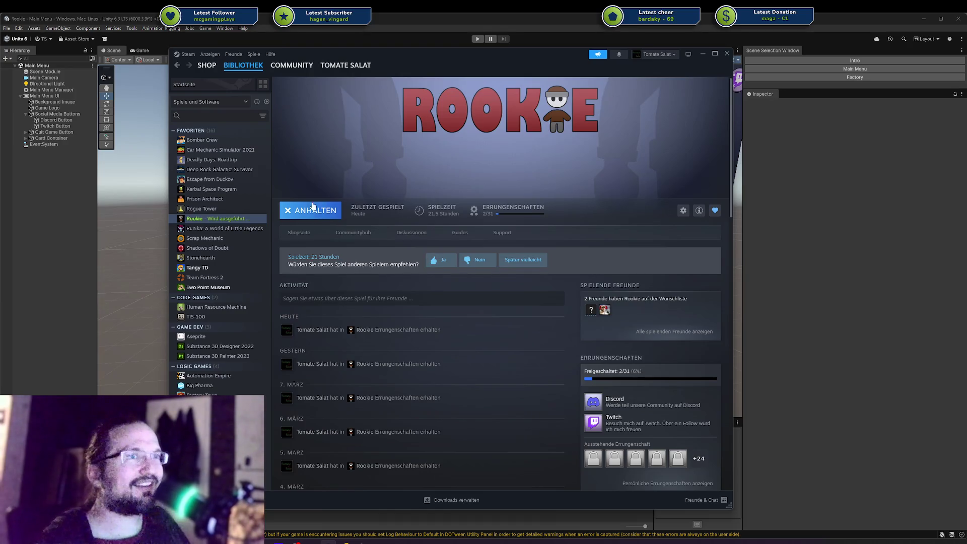
Stop the running Rookie game in Steam so its achievements read 0 of 31.
scroll(down, 3)
scroll(down, 3)
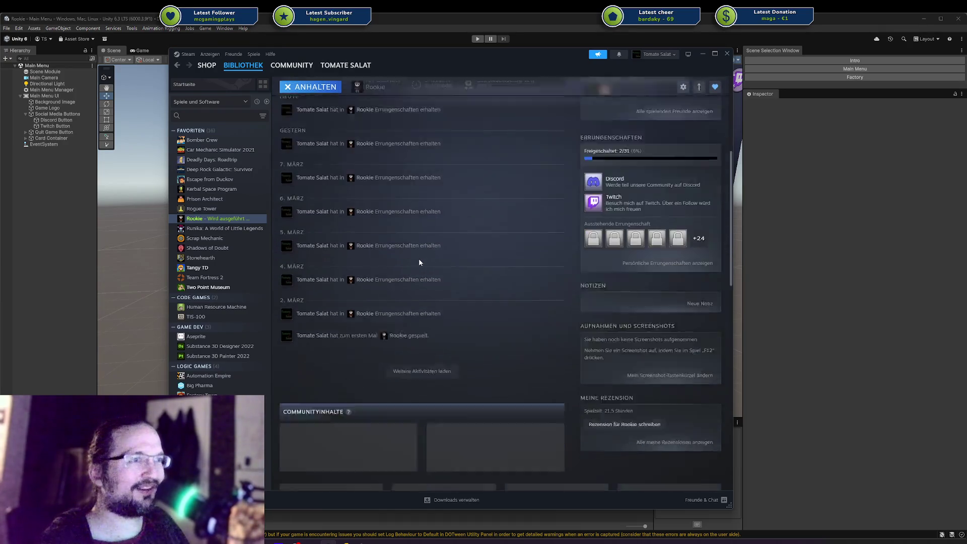
scroll(up, 3)
scroll(up, 3)
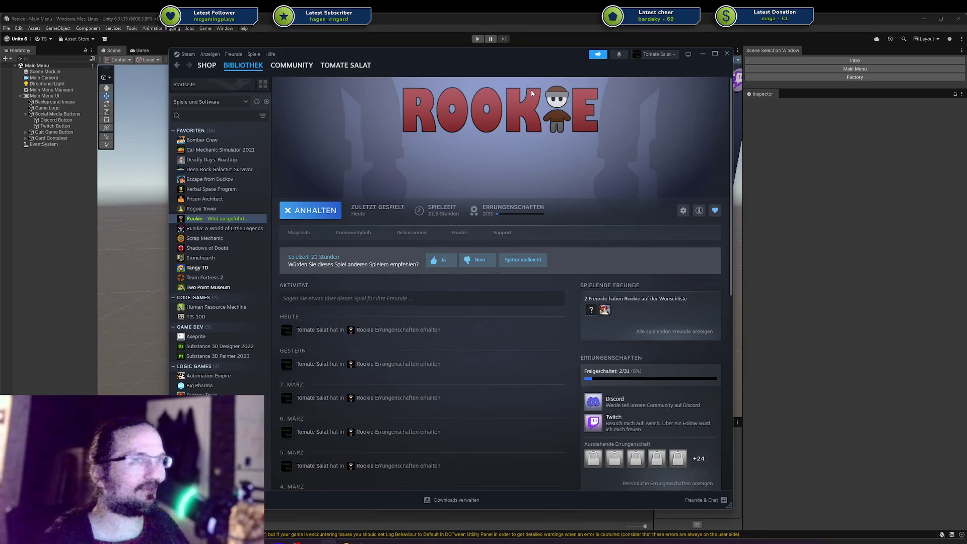
drag(423, 53, 460, 66)
key(alt+Tab)
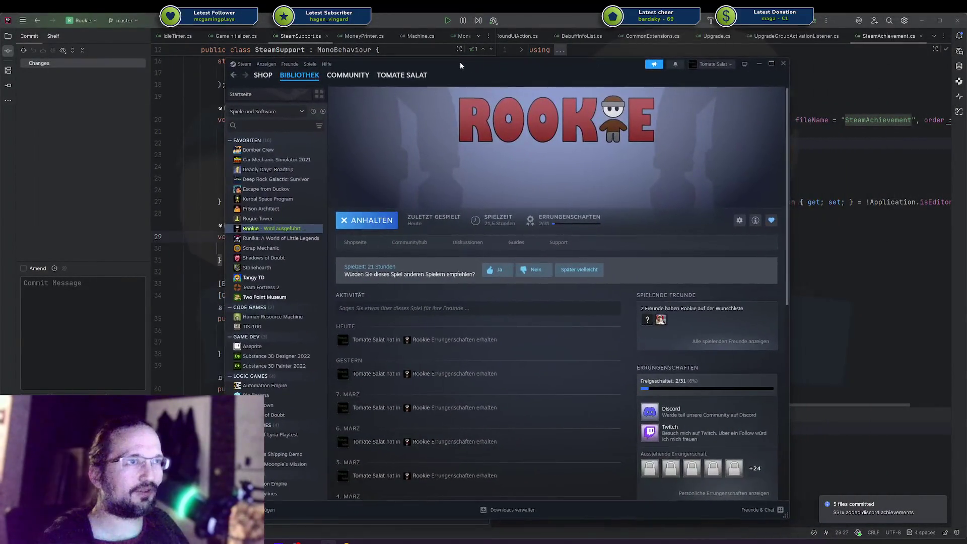
click(356, 223)
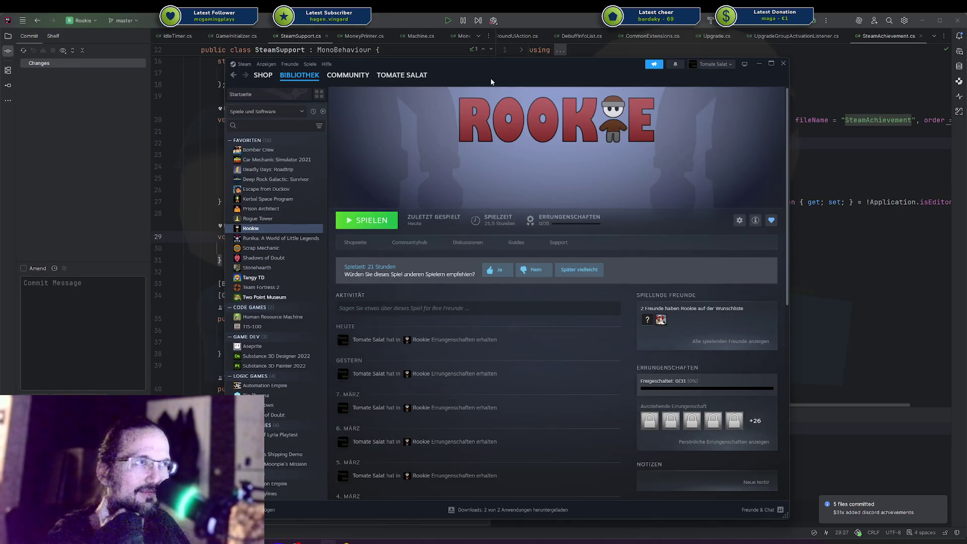
Back in Rider, pick the Carnage Carnival solution from the recent projects list.
key(alt+Tab)
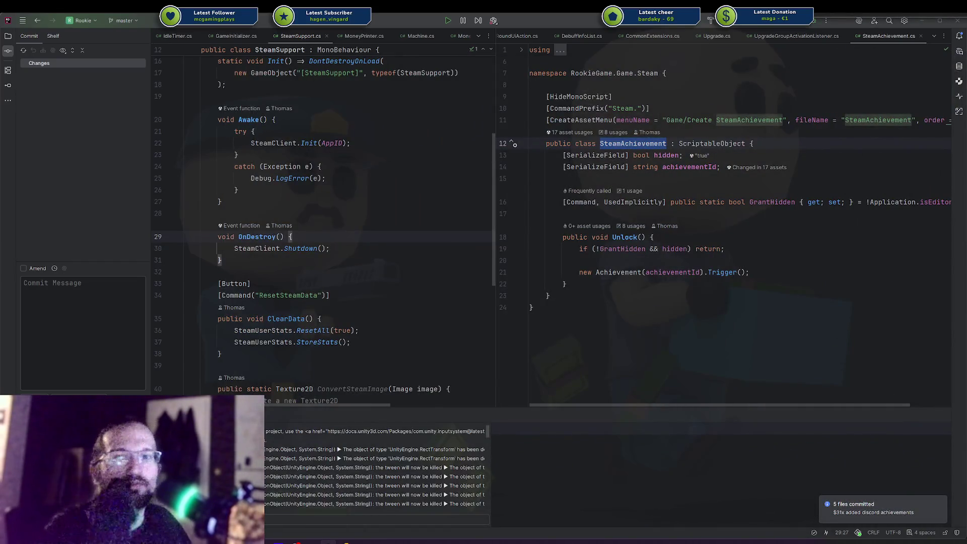
click(89, 24)
click(96, 108)
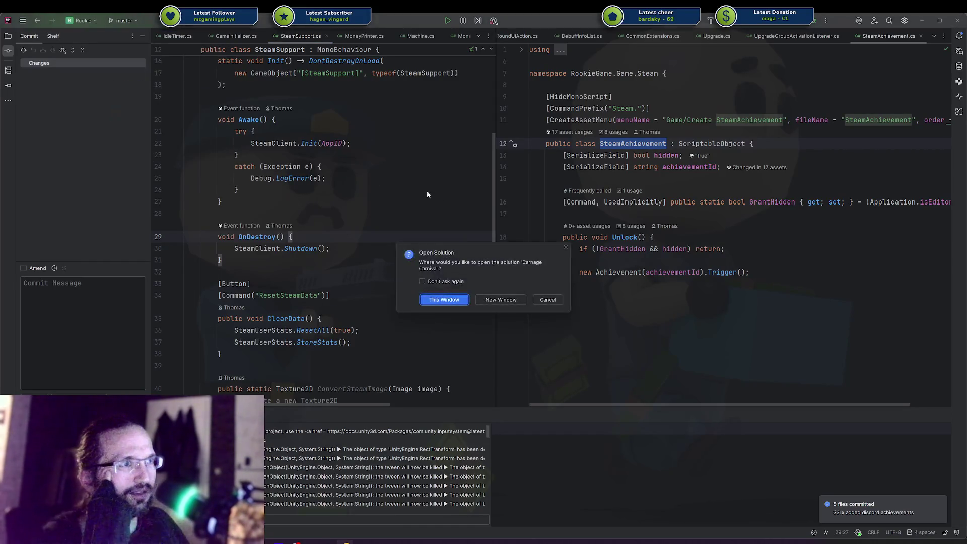
Open Carnage Carnival in the current Rider window, then bring up the Codecks achievements board.
click(448, 301)
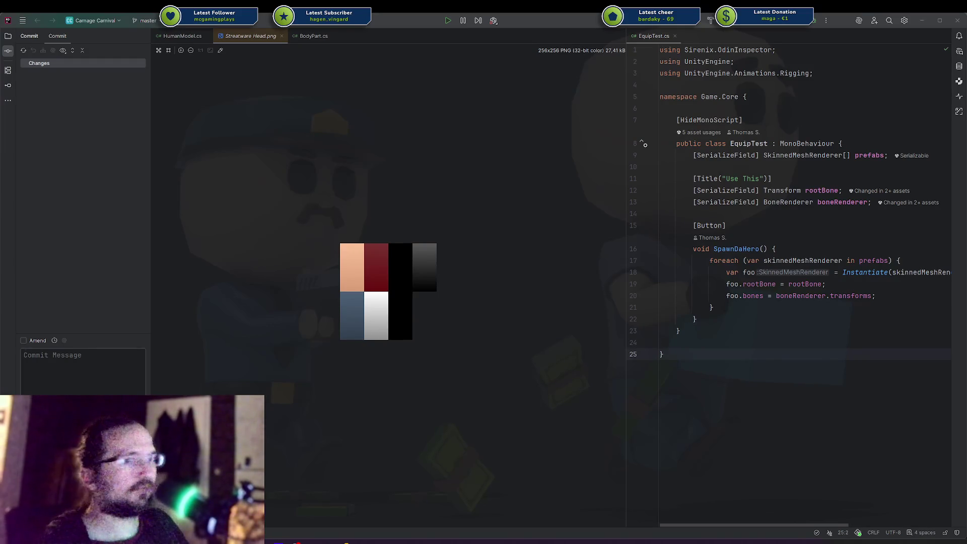
key(alt+Tab)
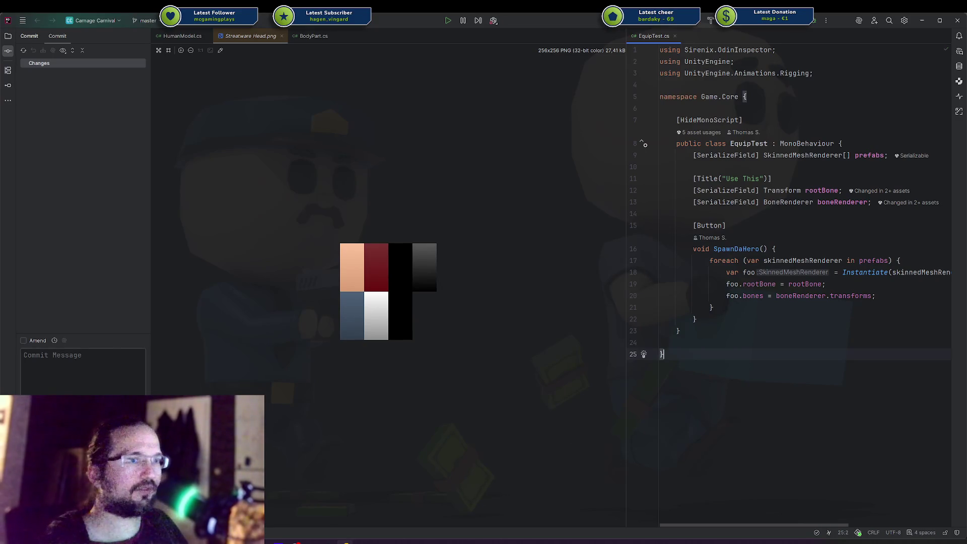
key(alt+Tab)
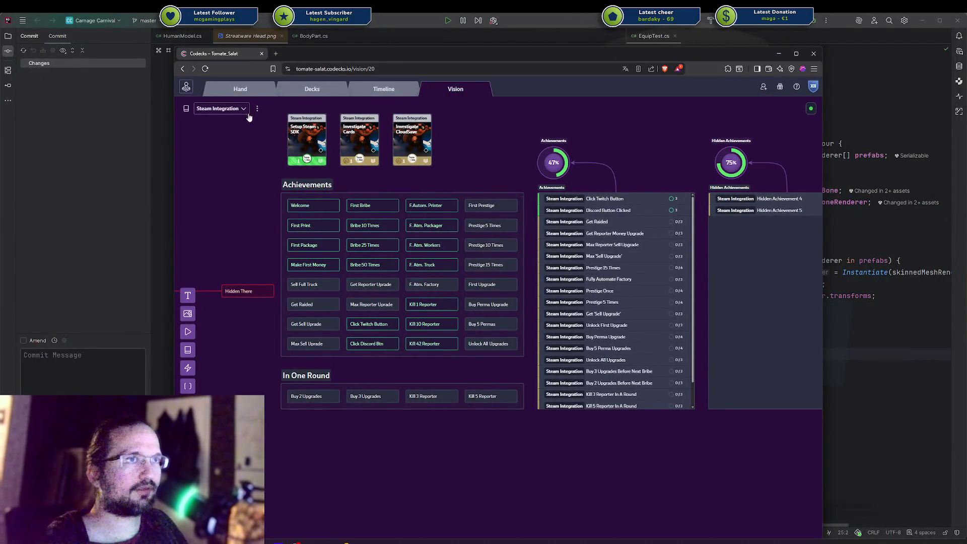
Look over the Codecks vision boards list, then return to Steam's Rookie library page.
click(224, 110)
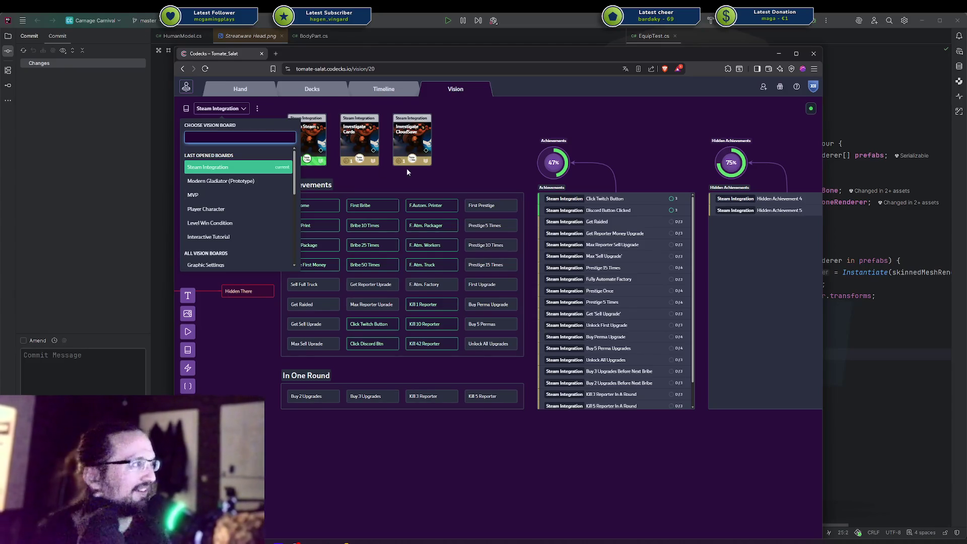
key(alt+Tab)
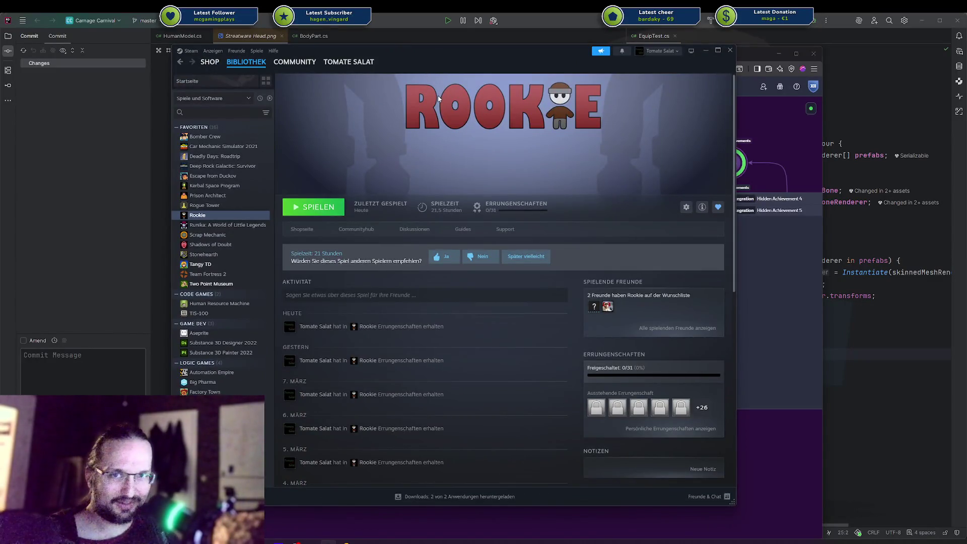
scroll(down, 3)
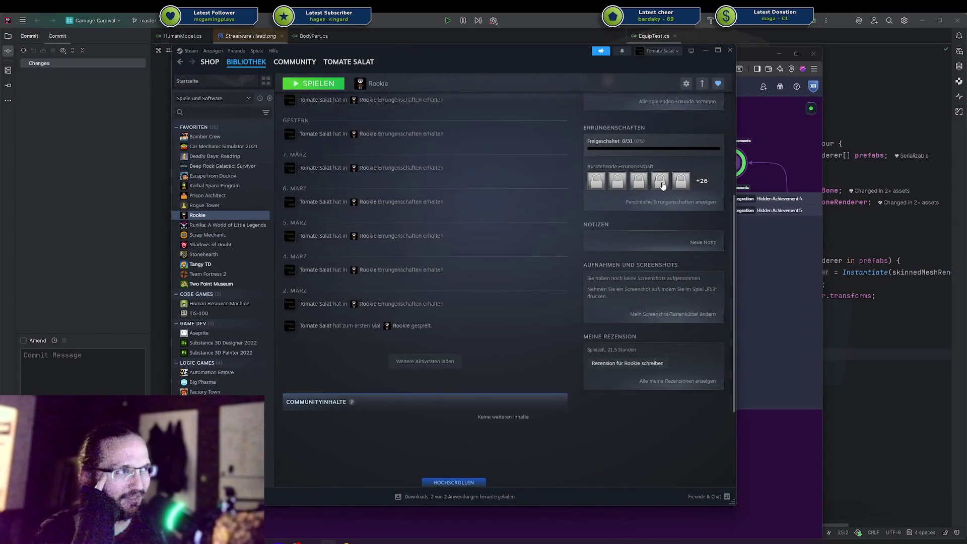
scroll(up, 3)
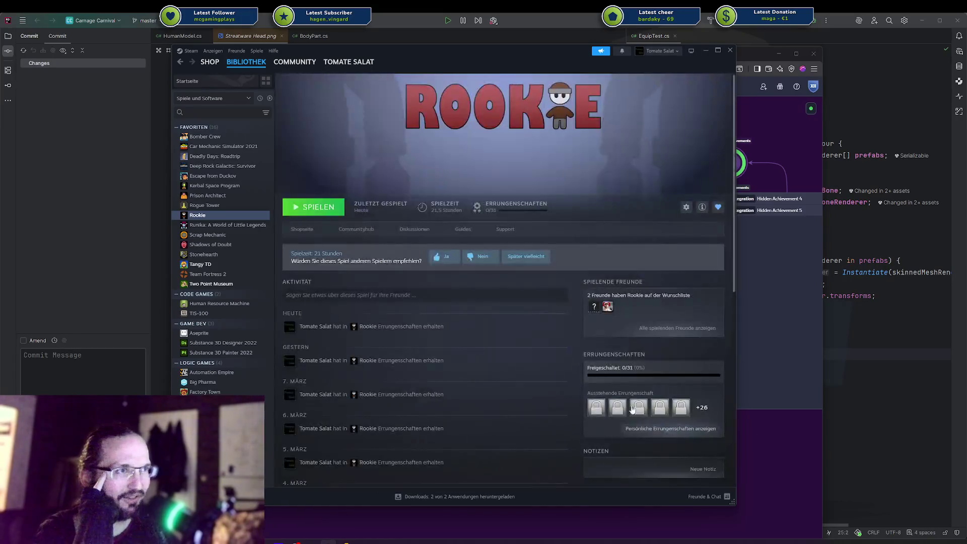
click(666, 428)
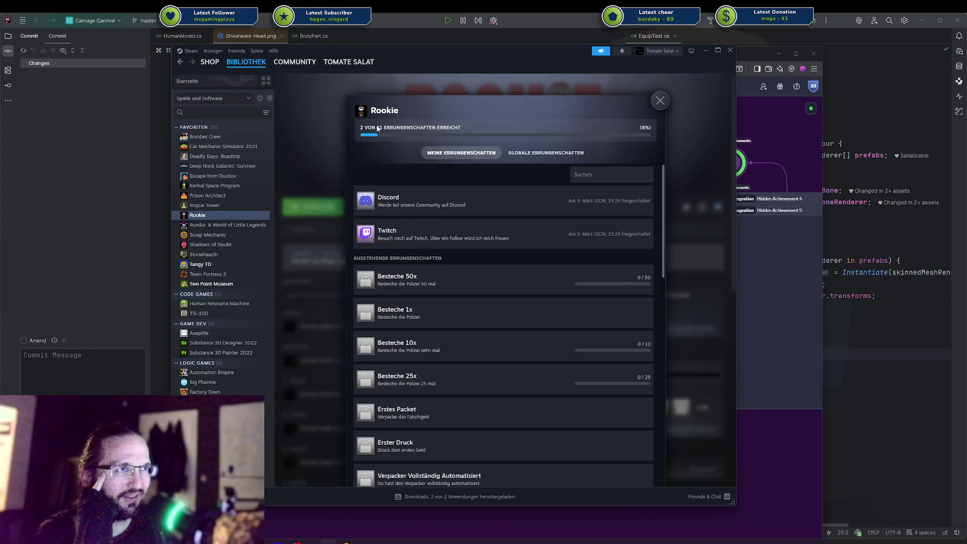
scroll(down, 3)
scroll(down, 3)
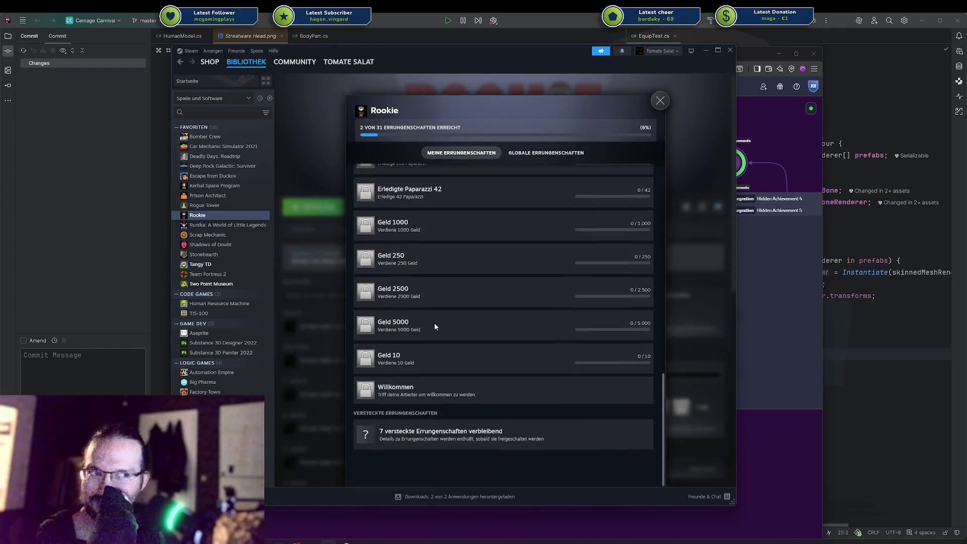
click(660, 100)
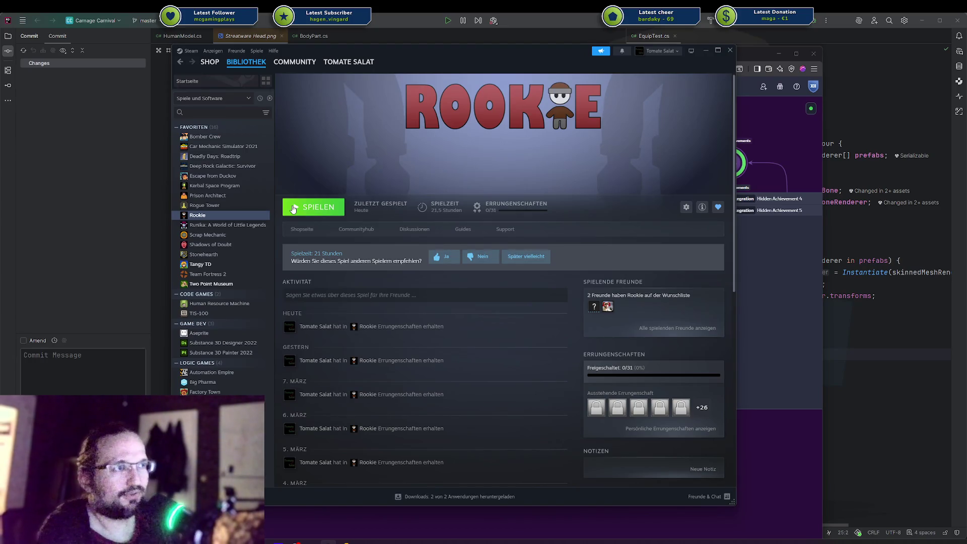
scroll(down, 3)
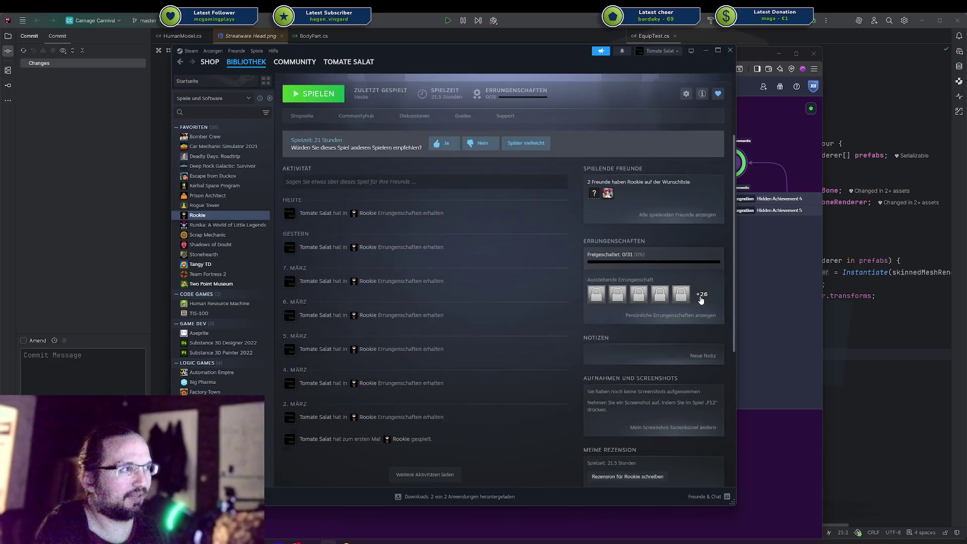
click(702, 302)
scroll(down, 3)
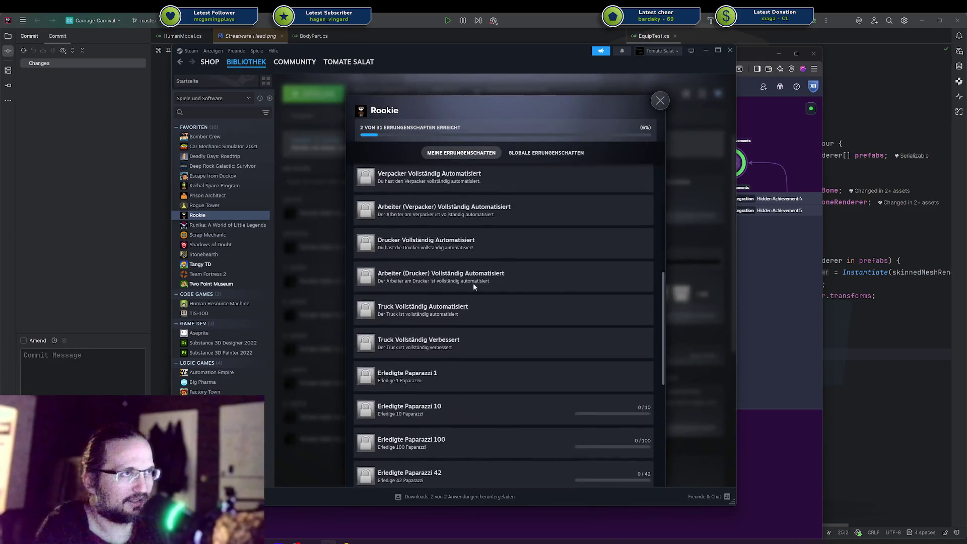
click(653, 109)
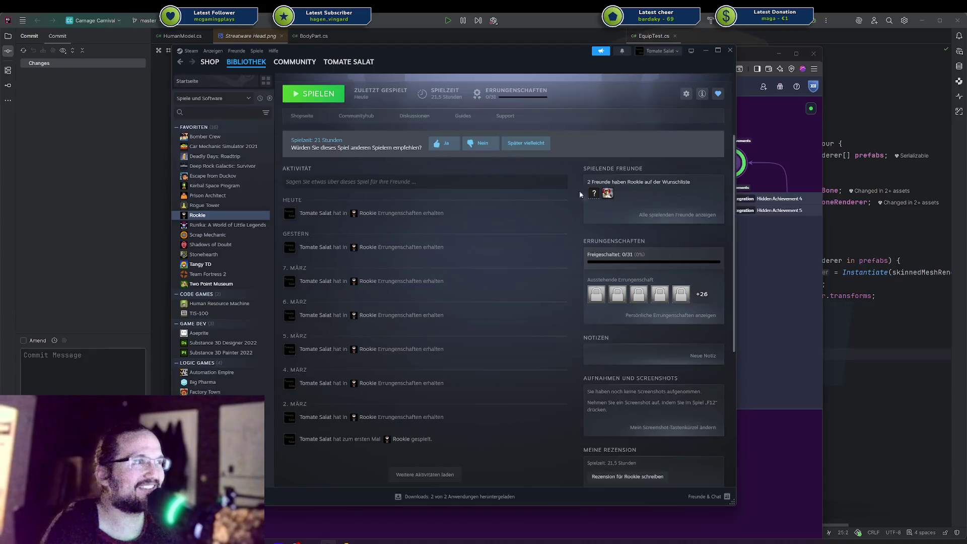
Reopen Rookie's personal achievements list, review the Discord and Twitch unlocks, then switch to Affinity Designer.
scroll(up, 3)
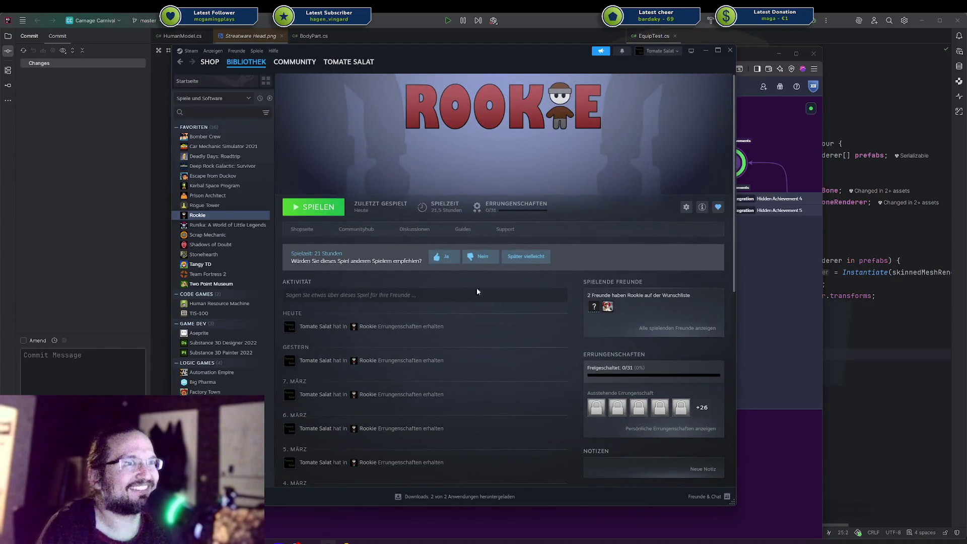
click(647, 429)
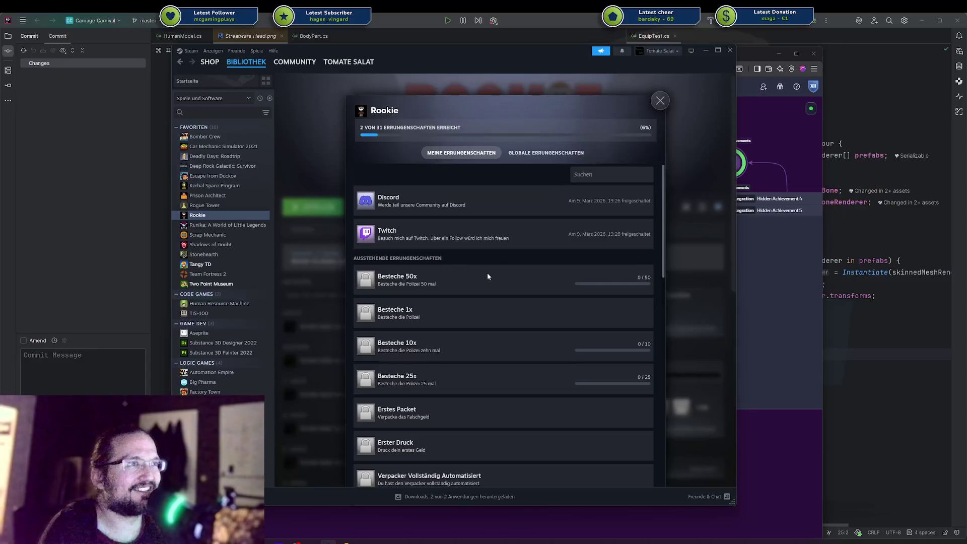
scroll(down, 3)
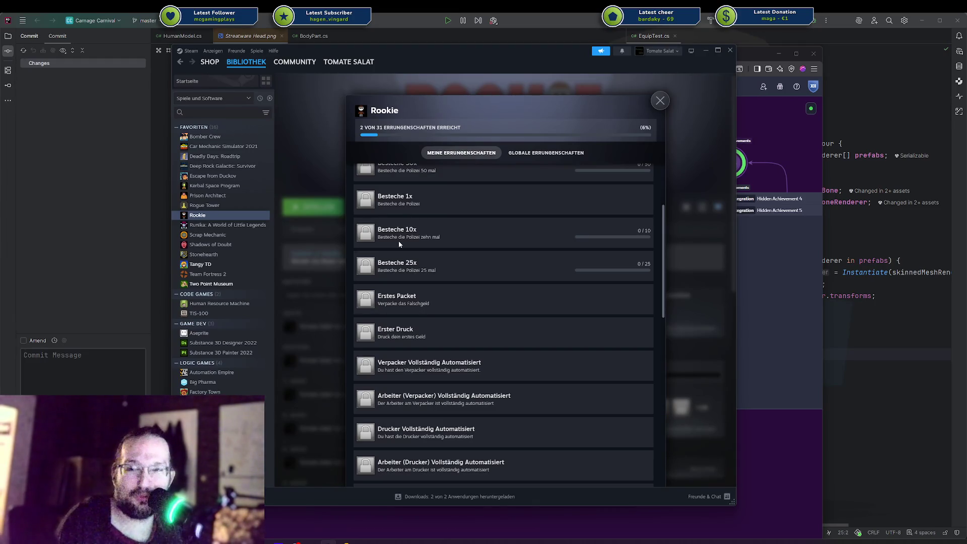
scroll(down, 3)
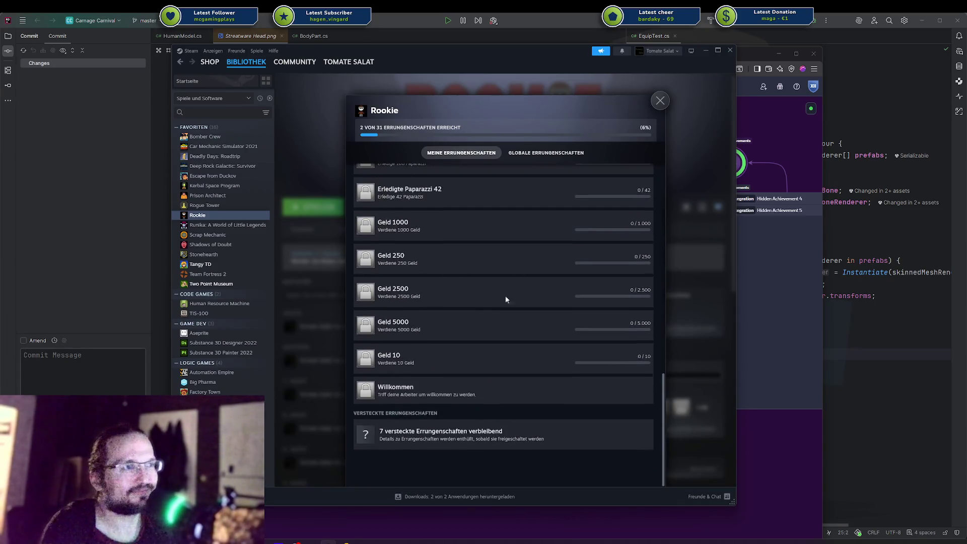
scroll(up, 3)
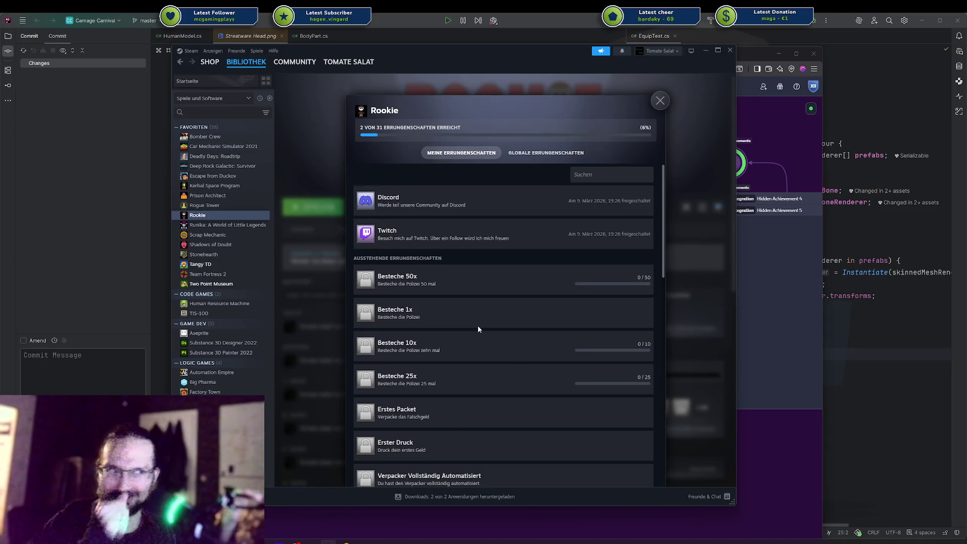
scroll(down, 3)
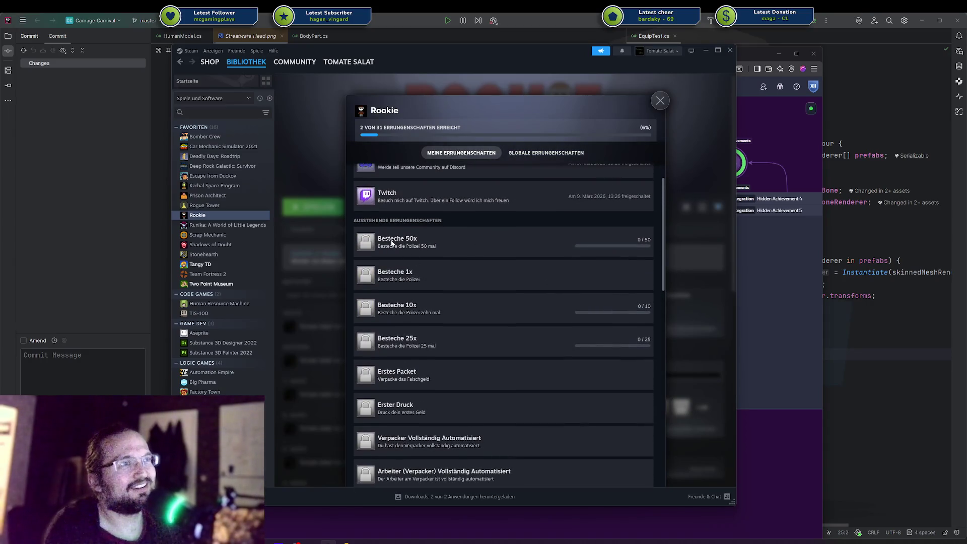
scroll(down, 3)
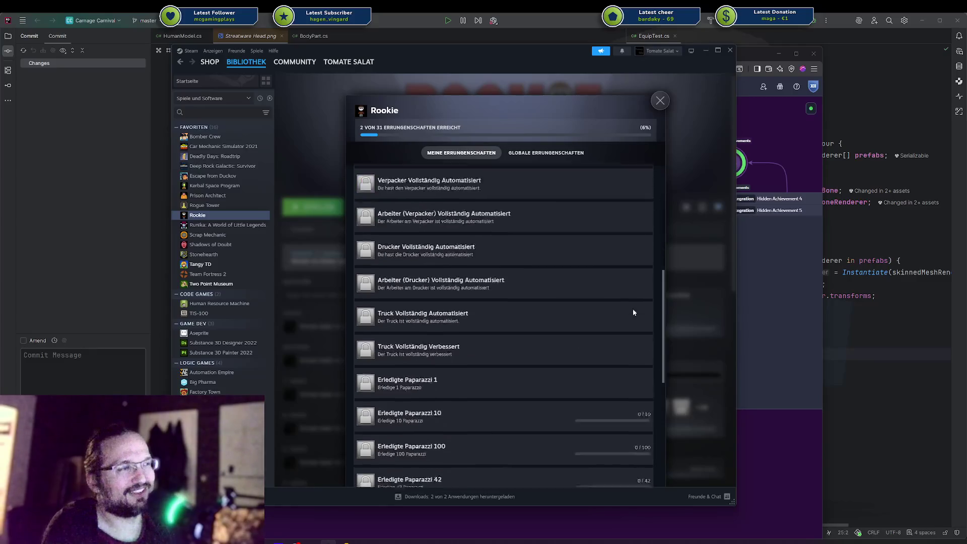
scroll(down, 3)
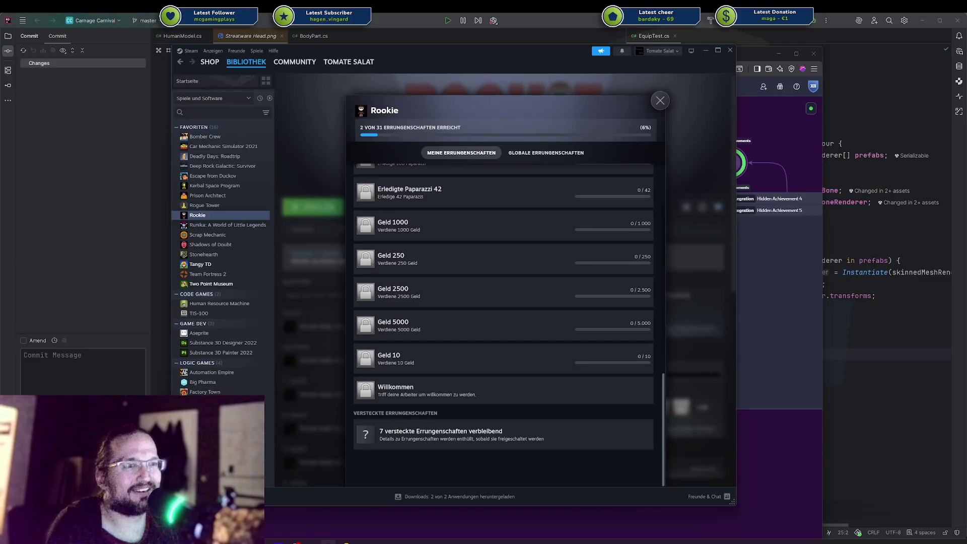
key(alt+Tab)
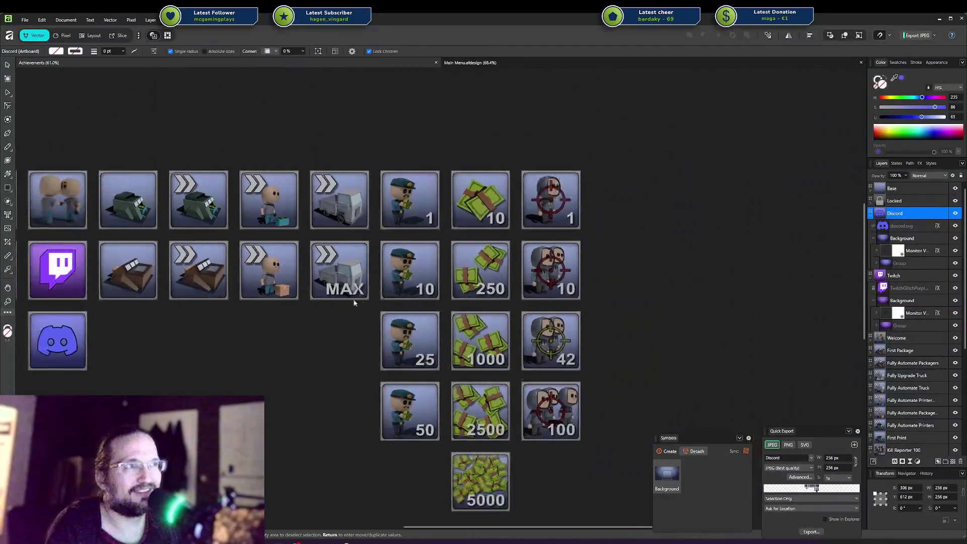
scroll(up, 3)
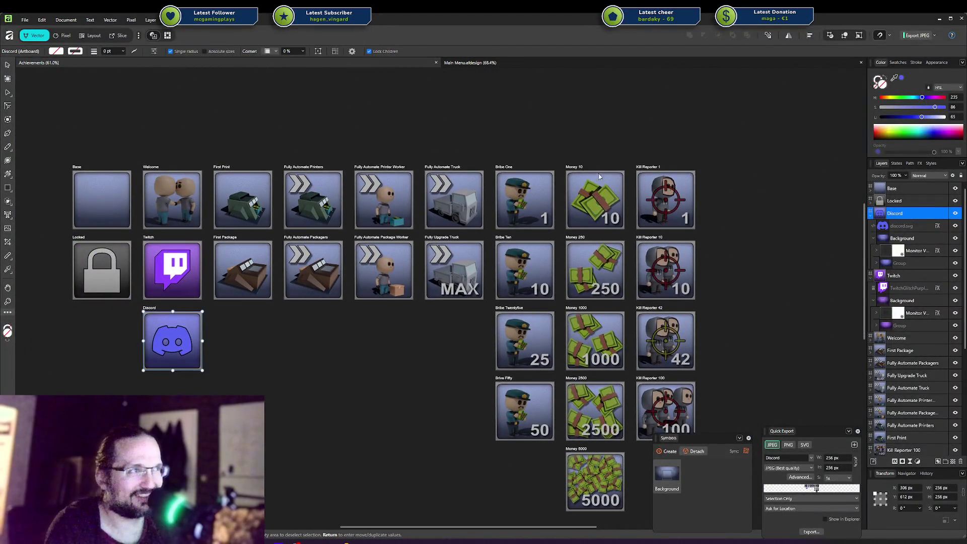
drag(507, 129, 543, 222)
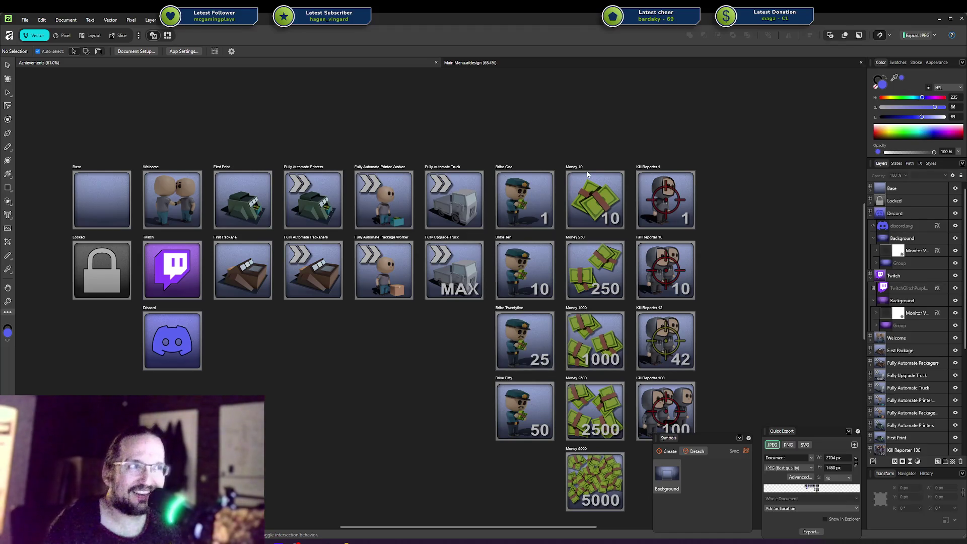
drag(518, 123, 538, 516)
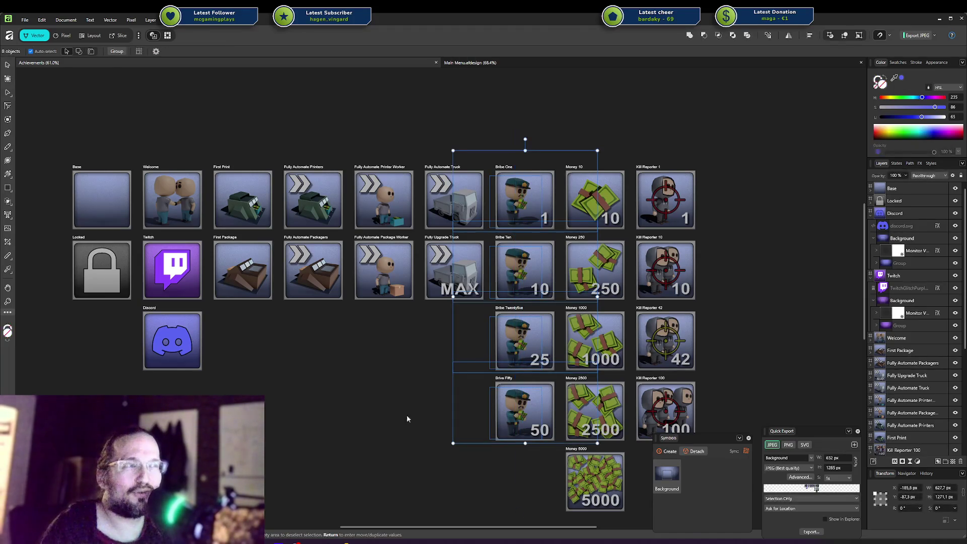
click(379, 436)
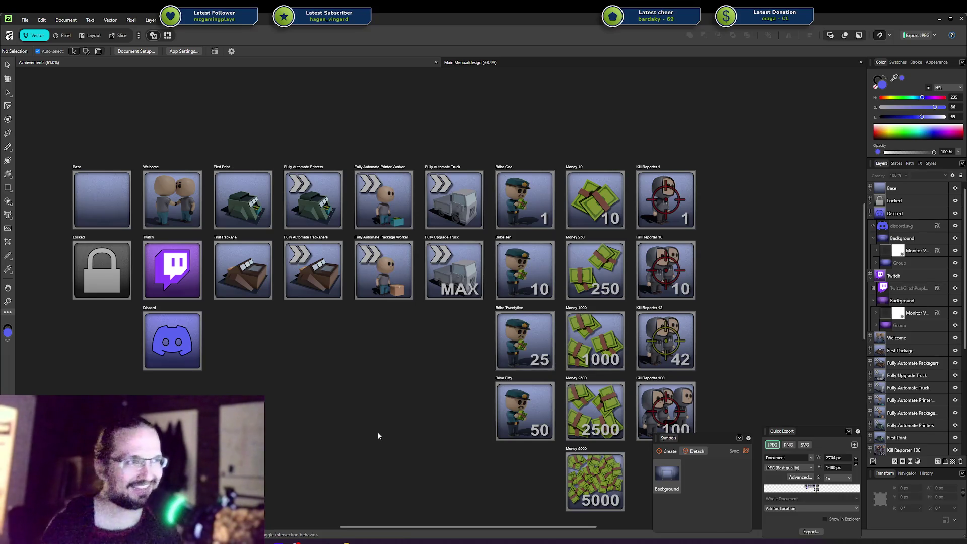
drag(567, 157, 433, 480)
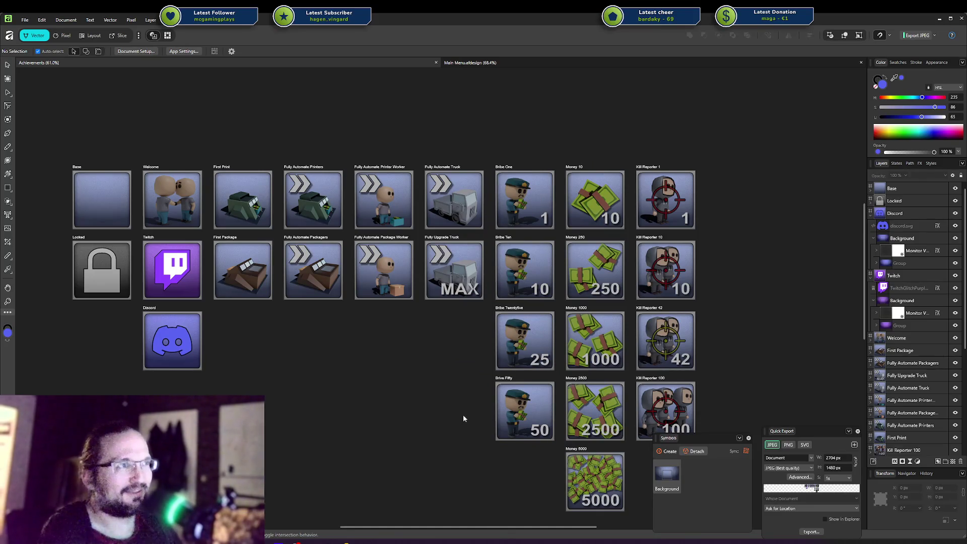
drag(532, 140, 510, 487)
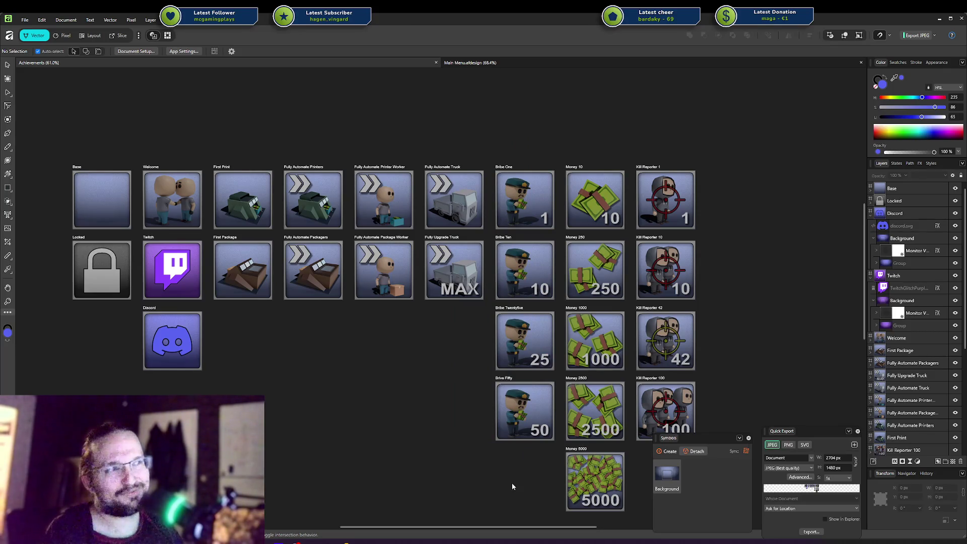
scroll(down, 3)
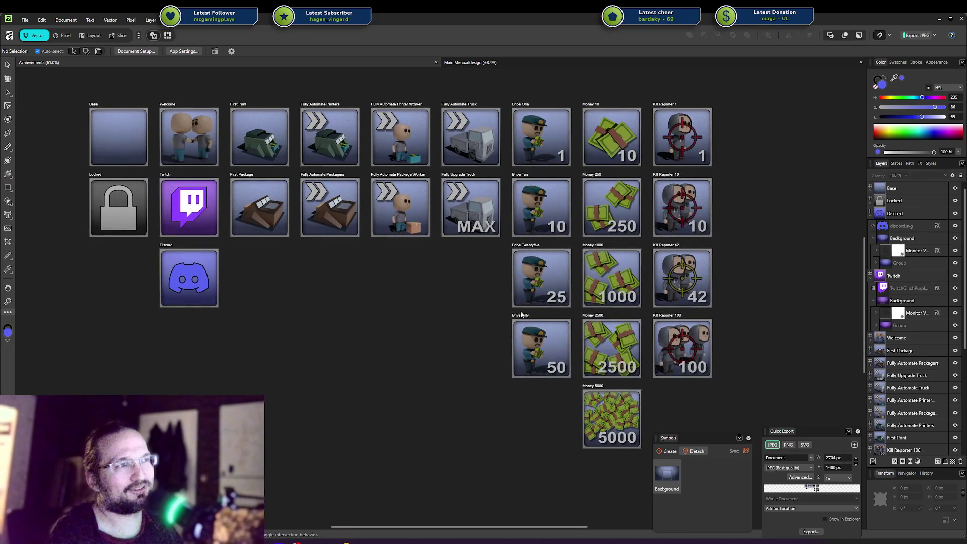
double_click(523, 315)
key(Escape)
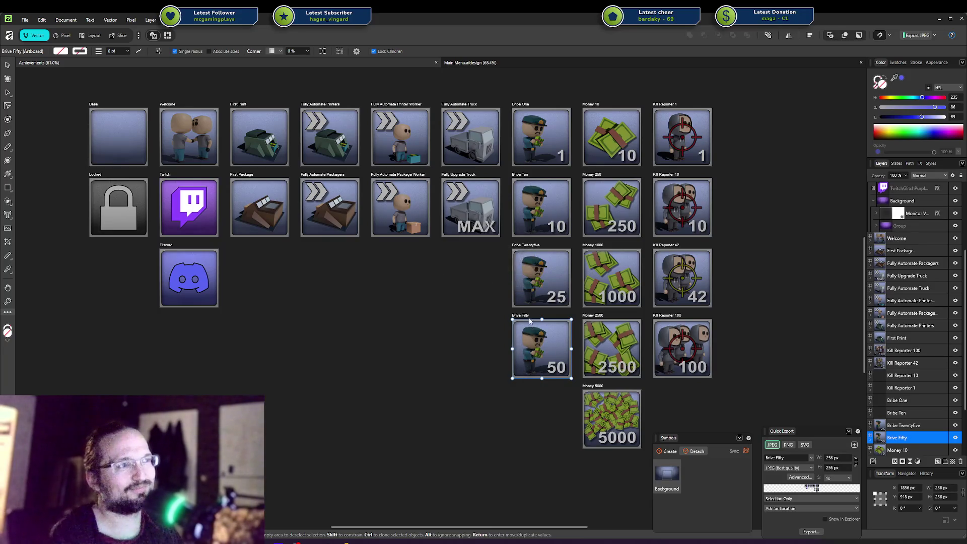
drag(527, 317, 527, 395)
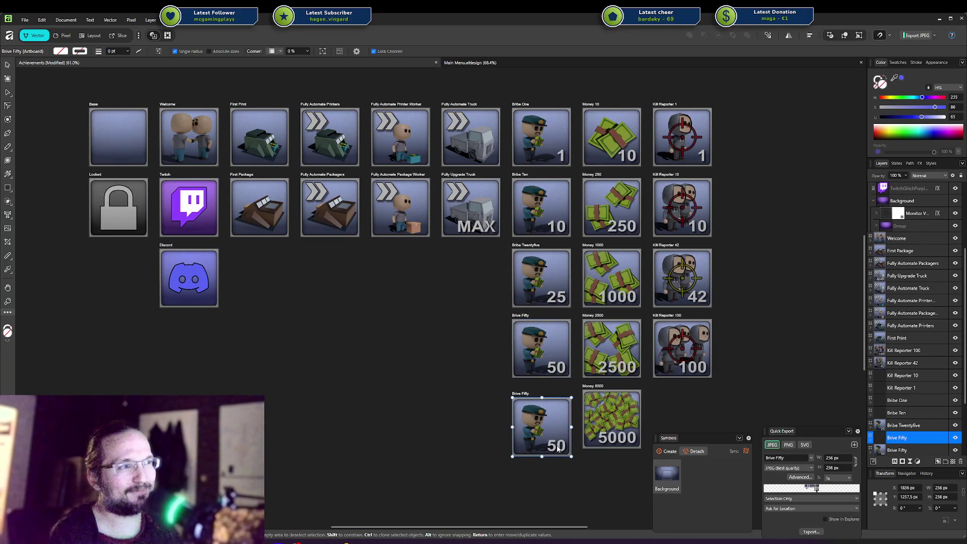
double_click(557, 446)
text(1)
key(Escape)
click(13, 64)
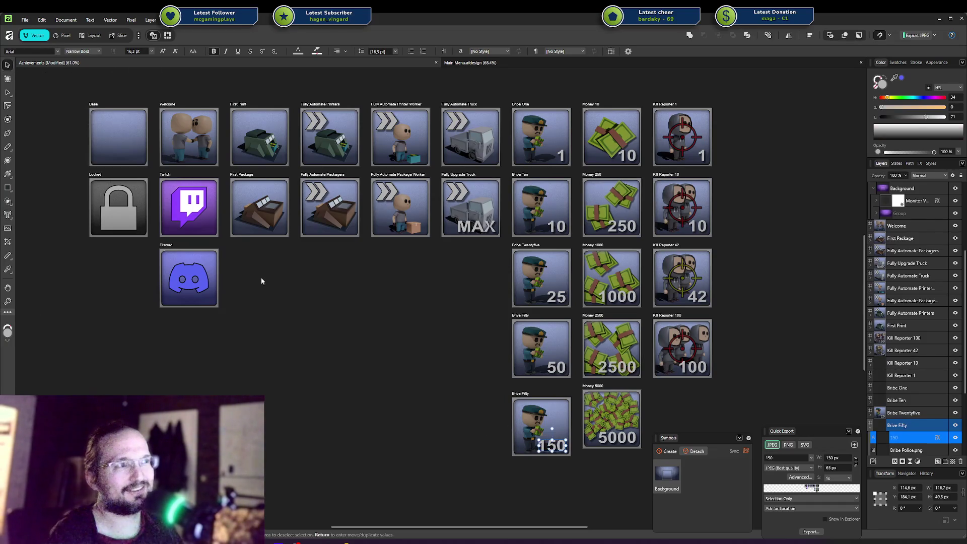
click(333, 328)
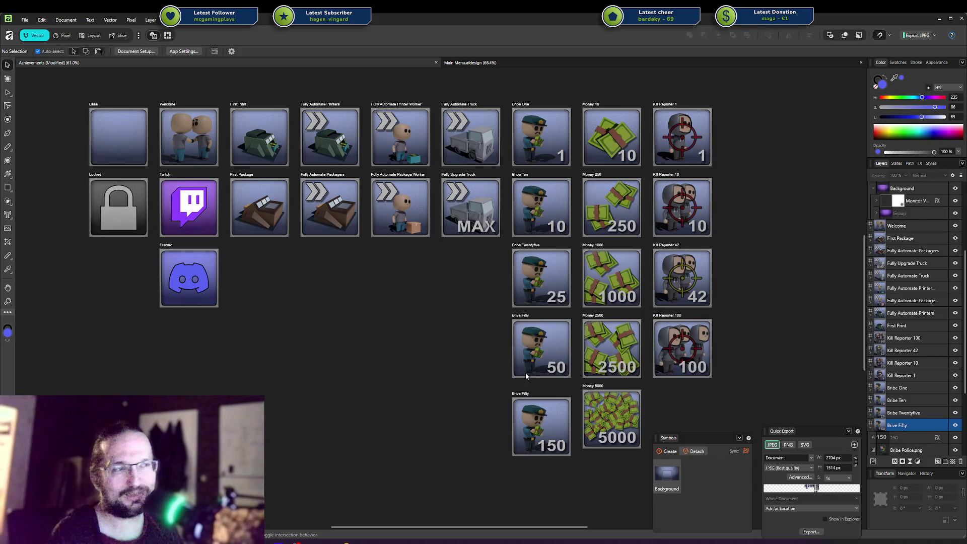
double_click(521, 443)
key(Delete)
key(Escape)
click(524, 395)
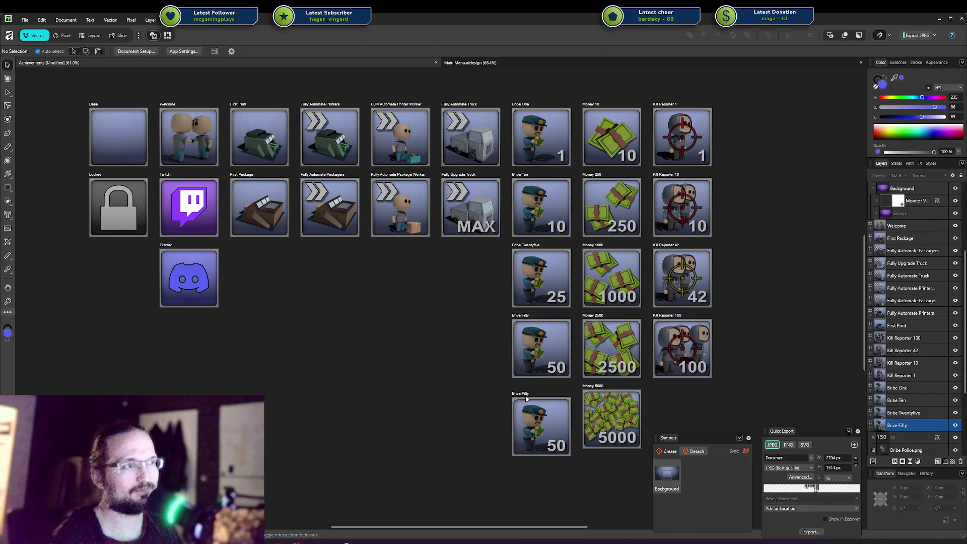
key(Delete)
click(479, 285)
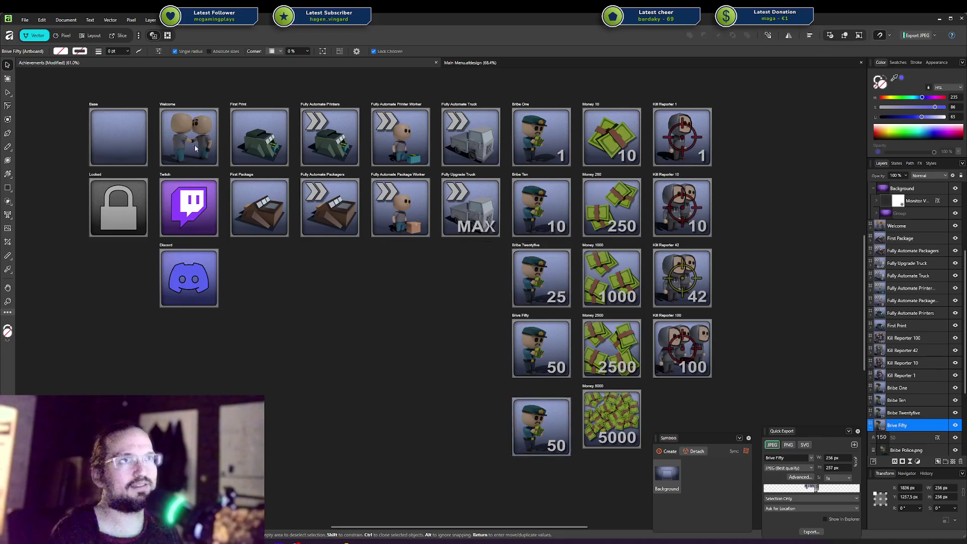
key(ctrl+s)
scroll(down, 3)
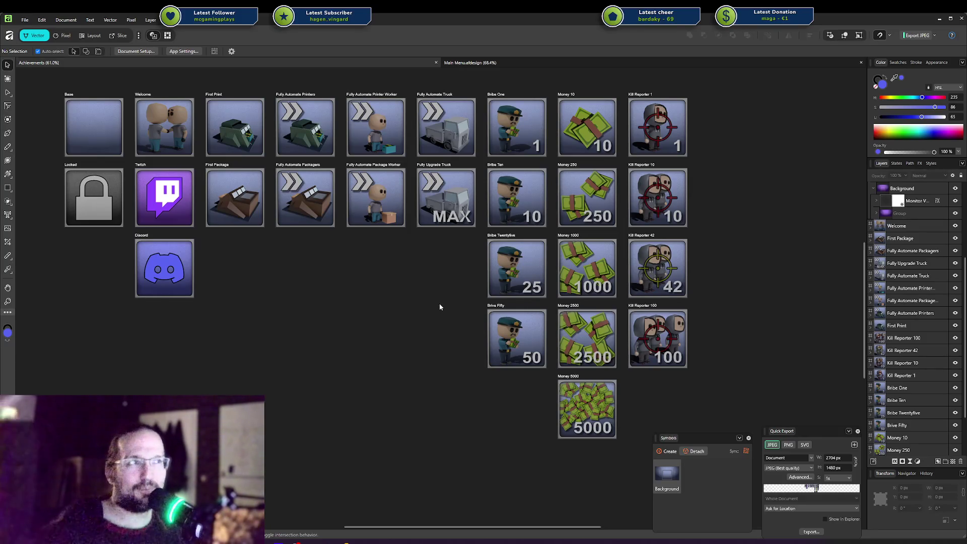
drag(517, 86, 513, 465)
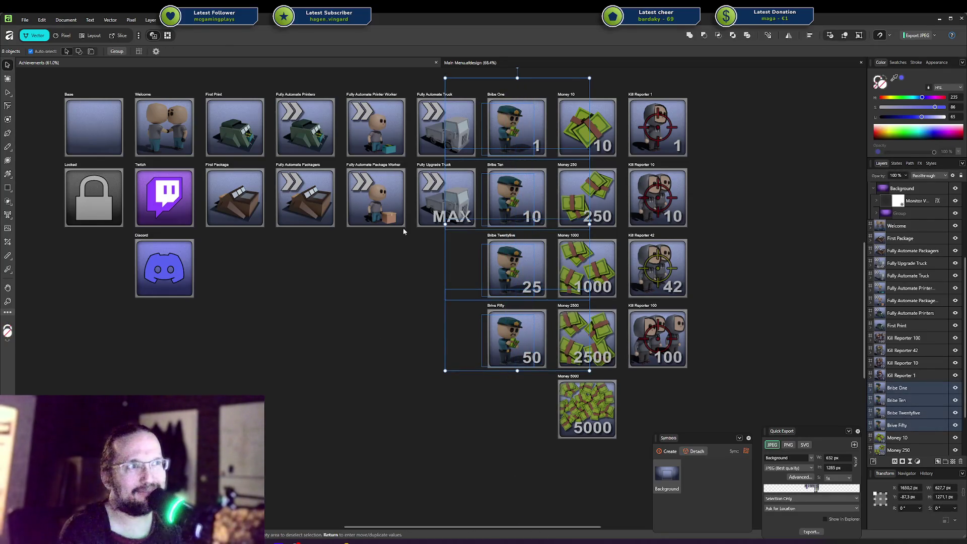
click(383, 257)
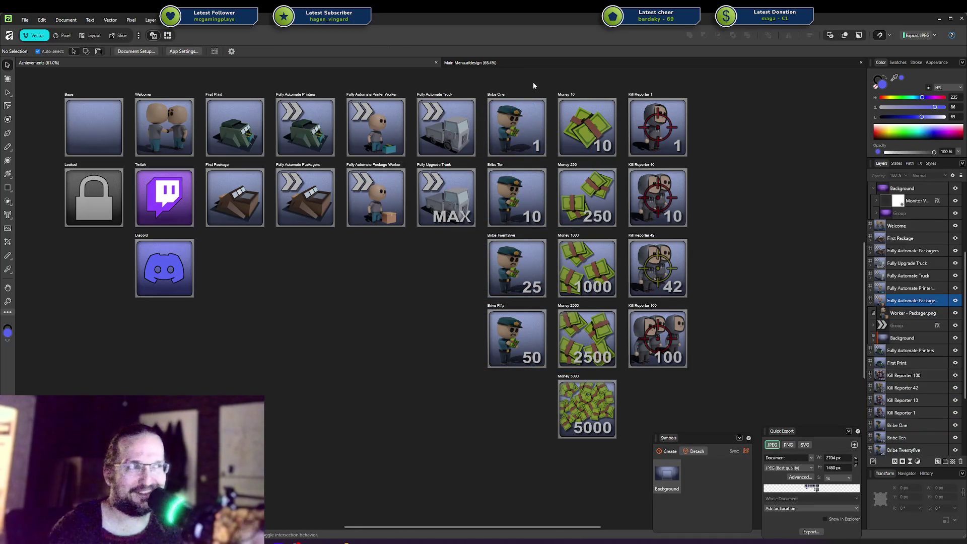
drag(533, 83, 534, 373)
click(522, 406)
drag(510, 415, 512, 127)
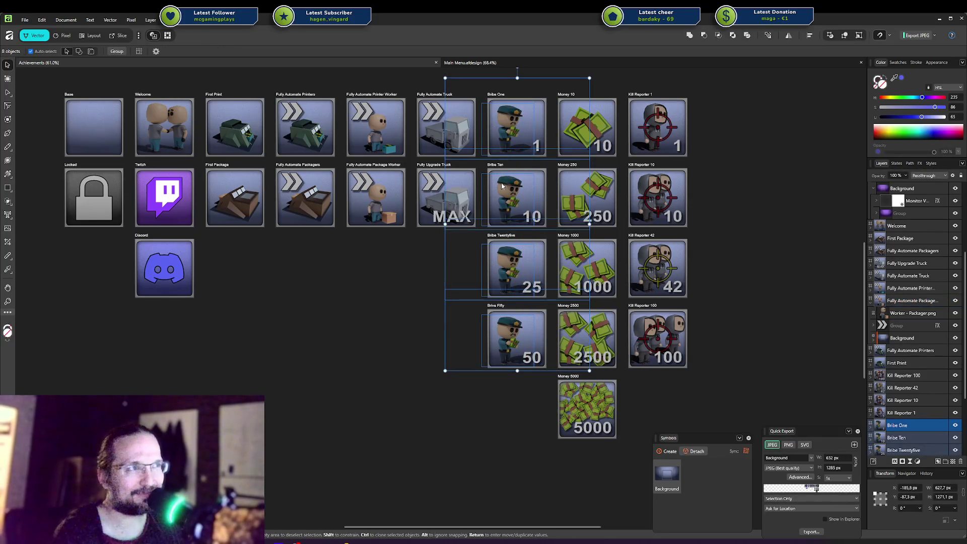
key(Escape)
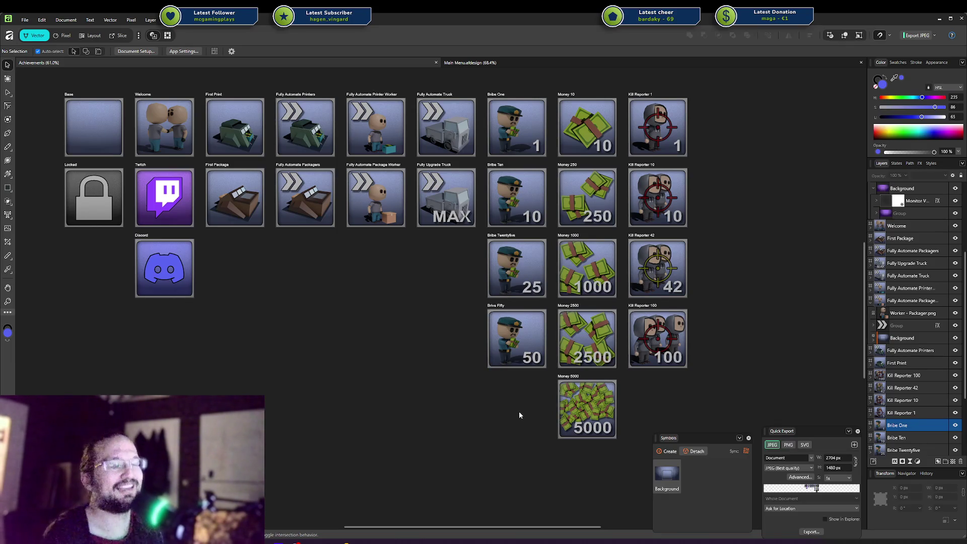
drag(516, 433, 520, 111)
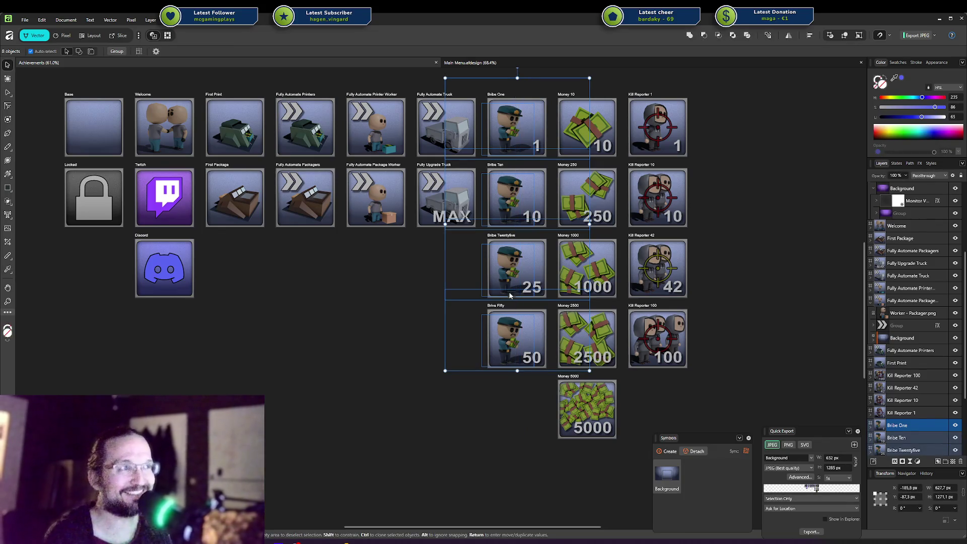
click(487, 403)
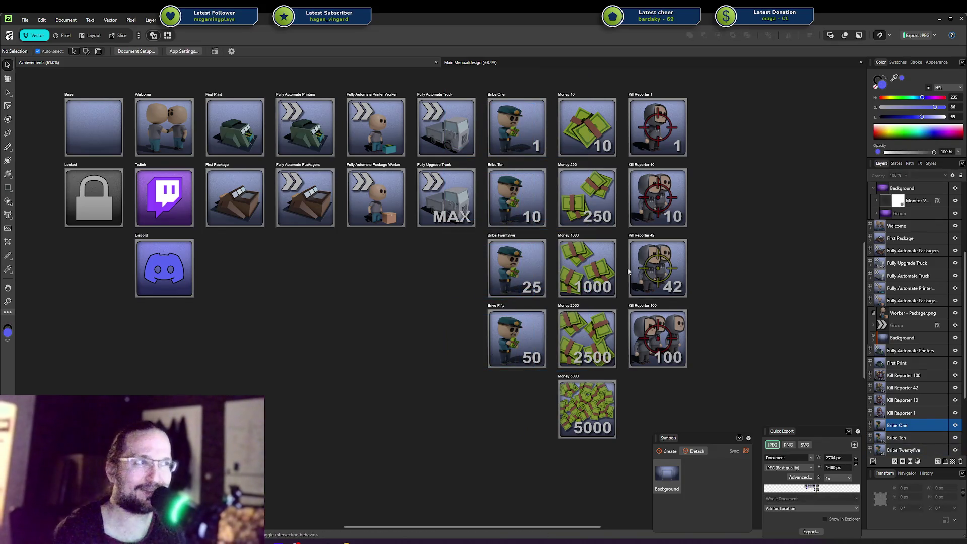
drag(596, 491, 514, 81)
click(438, 400)
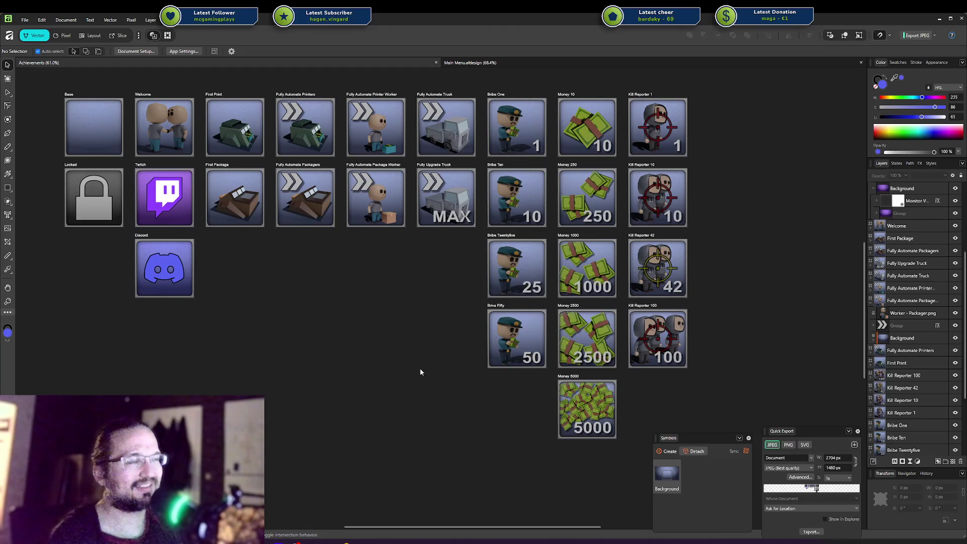
scroll(left, 3)
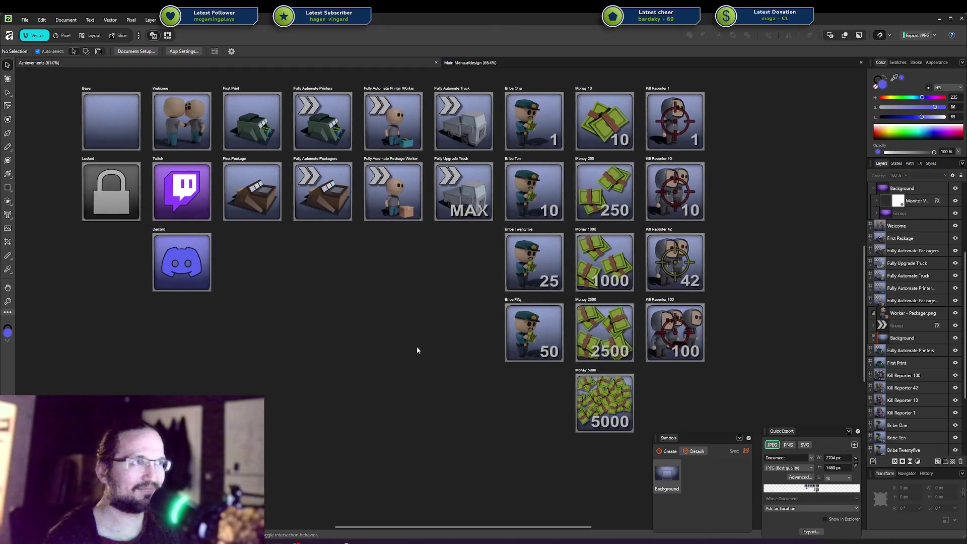
scroll(right, 3)
scroll(up, 3)
scroll(left, 3)
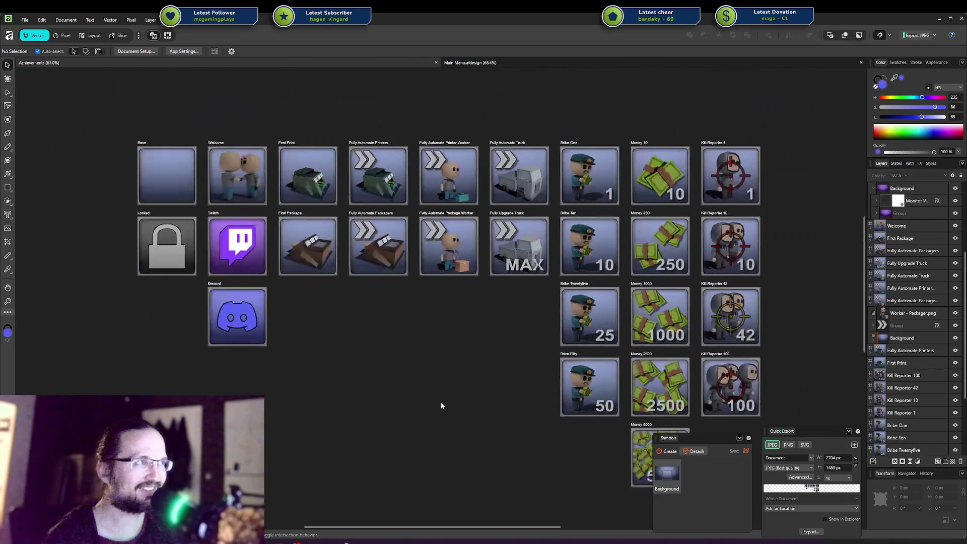
scroll(right, 3)
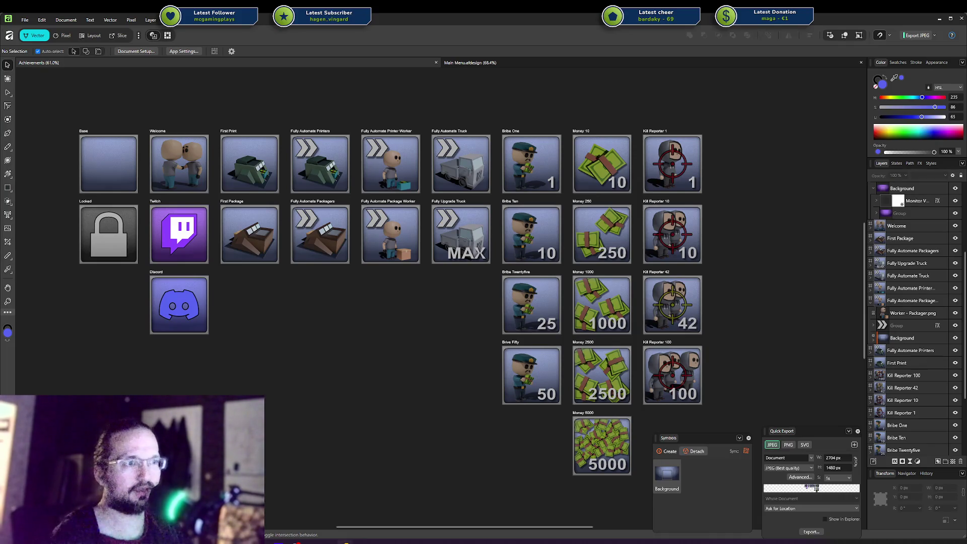
click(345, 542)
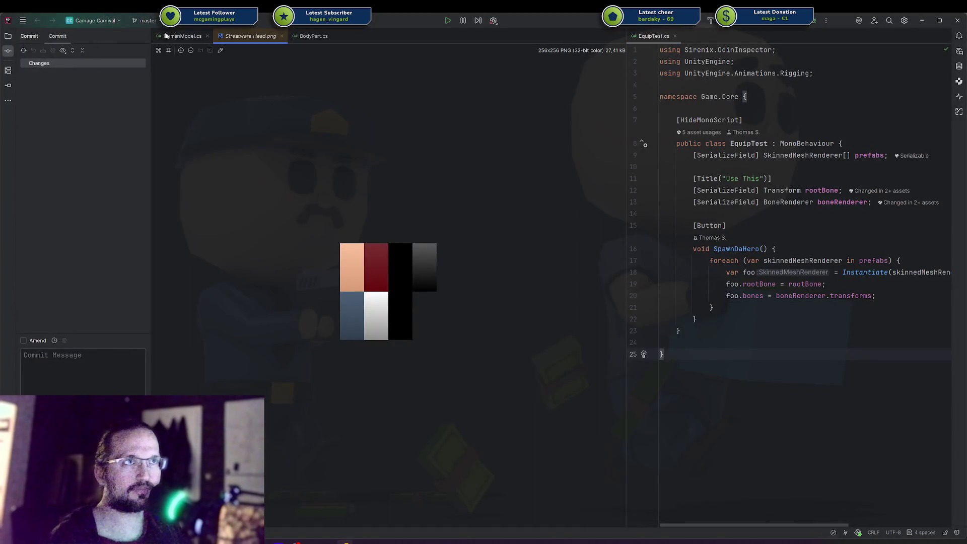
Start the Unity editor for Carnage Carnival from Rider's Unity toolbar menu.
click(494, 21)
click(515, 44)
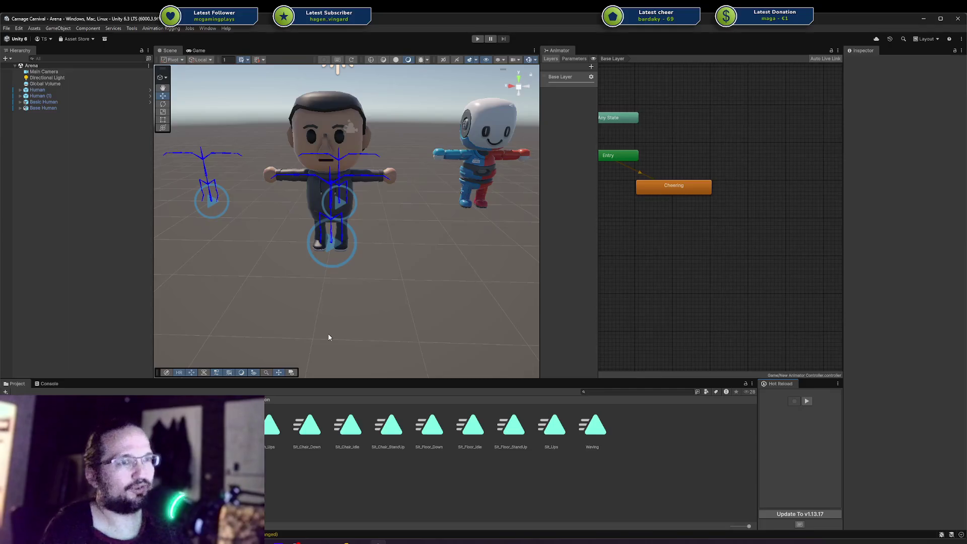
Update Hot Reload to v1.13.17 and confirm the update.
click(796, 514)
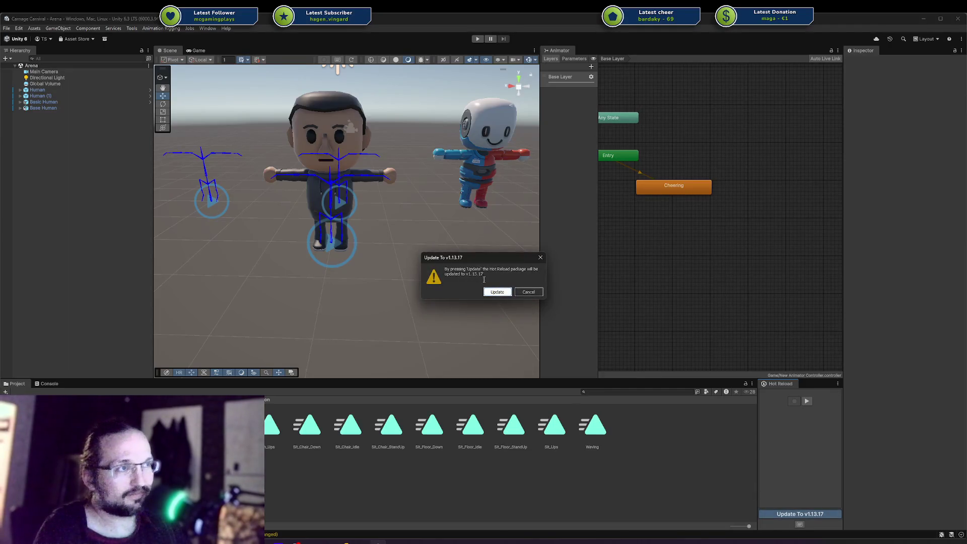
click(496, 293)
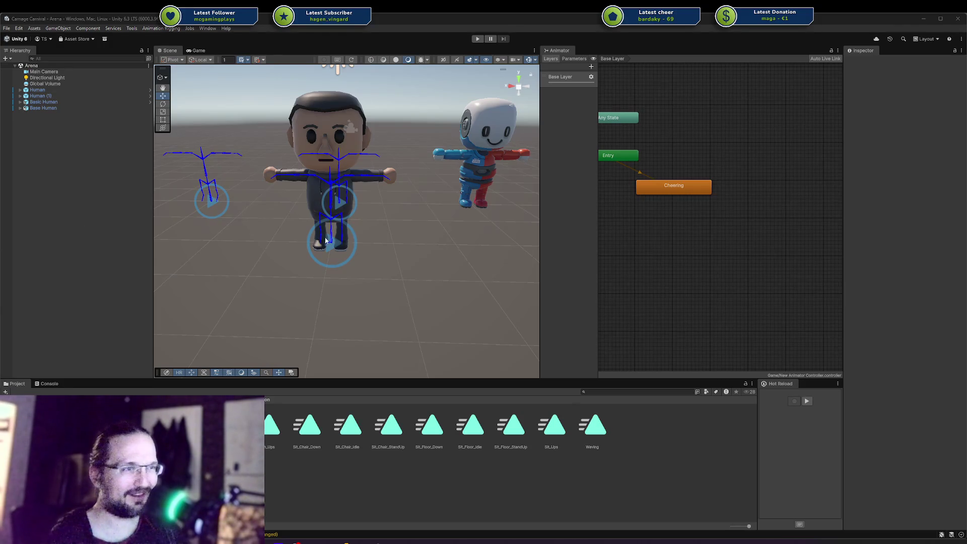
Start Hot Reload in Unity, then switch to the Codecks Steam Integration board.
click(817, 407)
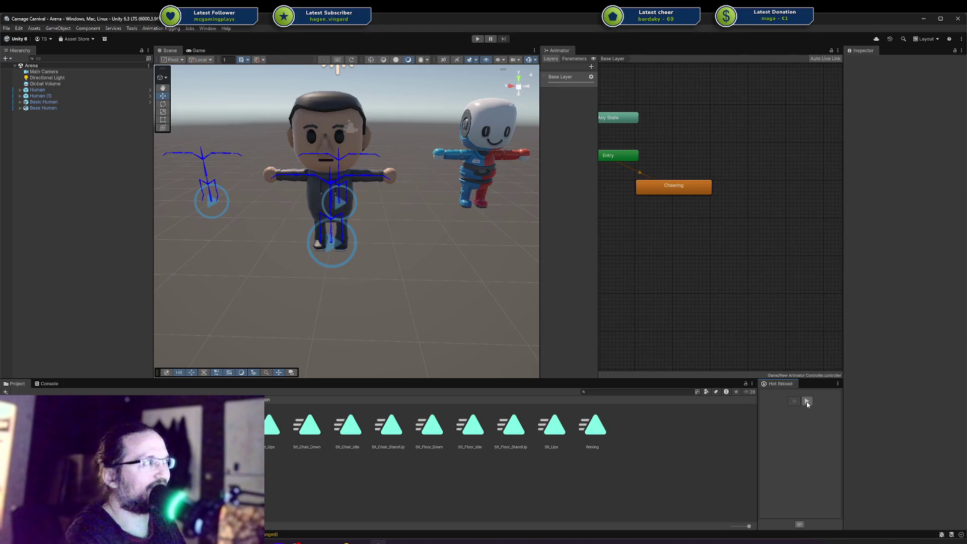
click(806, 402)
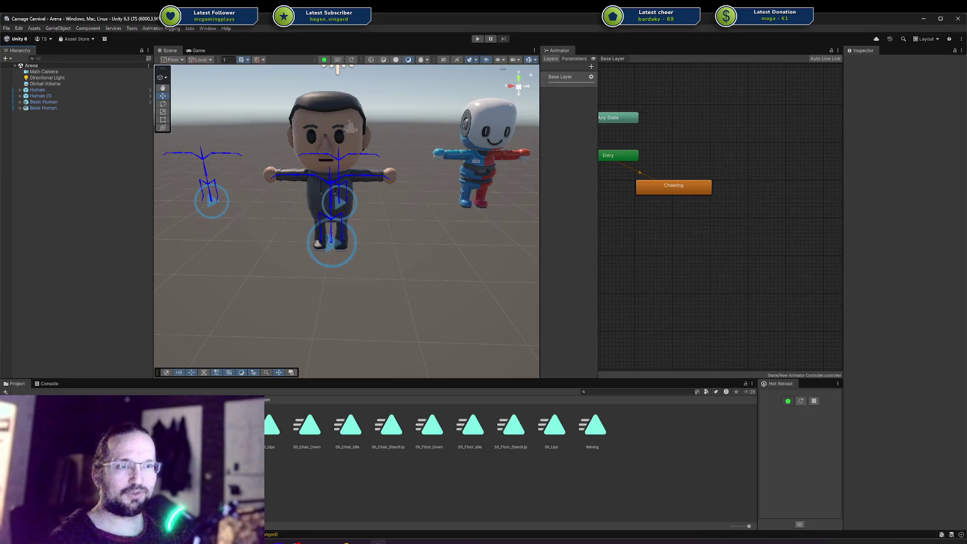
key(alt+Tab)
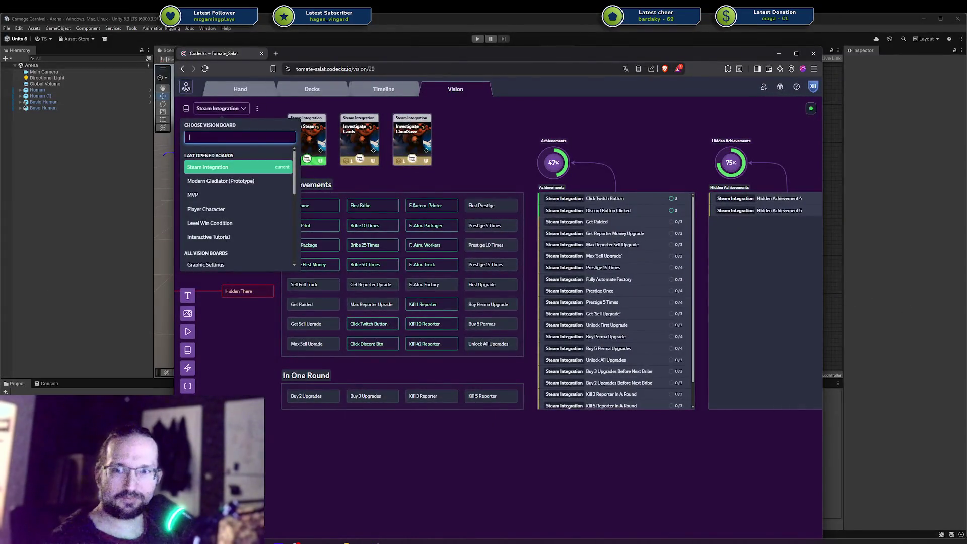
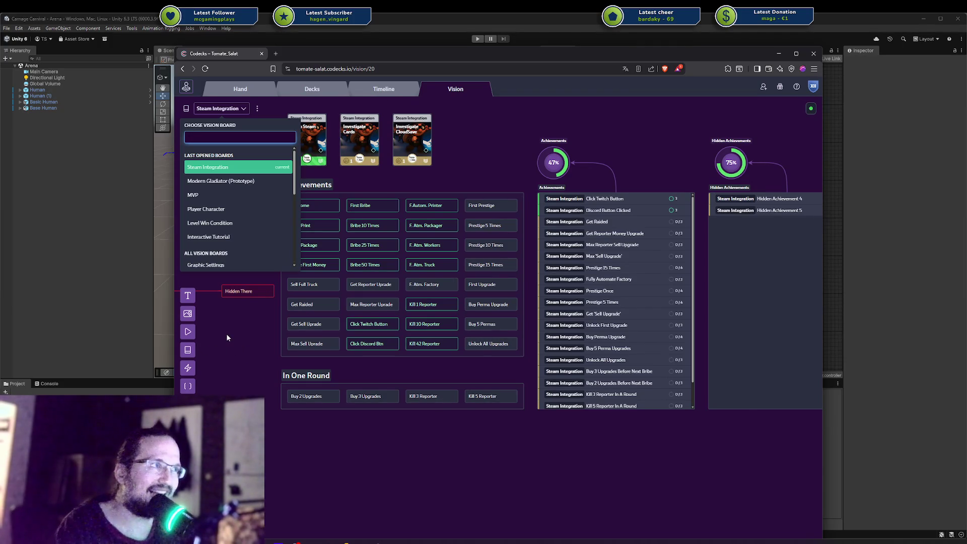
Leave the Steam Integration vision board for the Carnage Carnival decks overview.
click(494, 107)
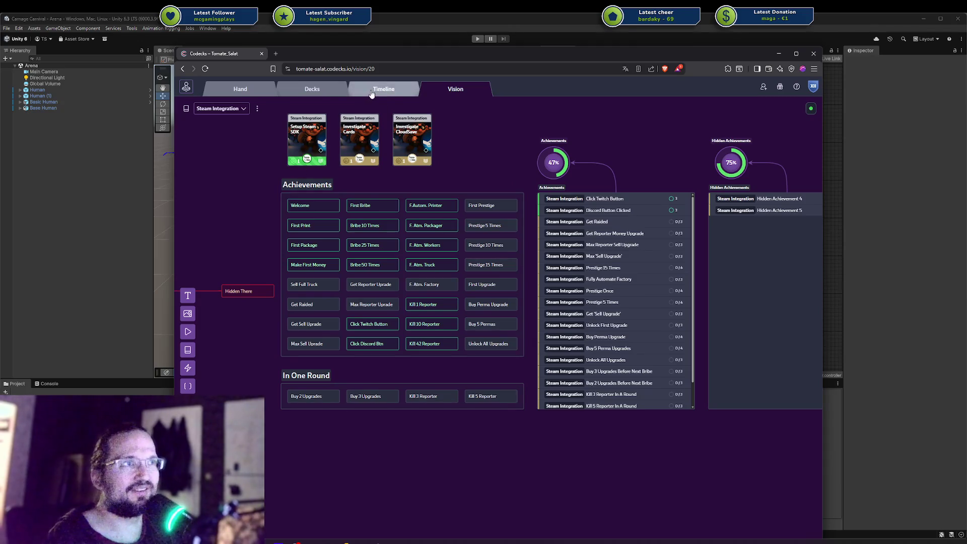
click(371, 91)
click(311, 89)
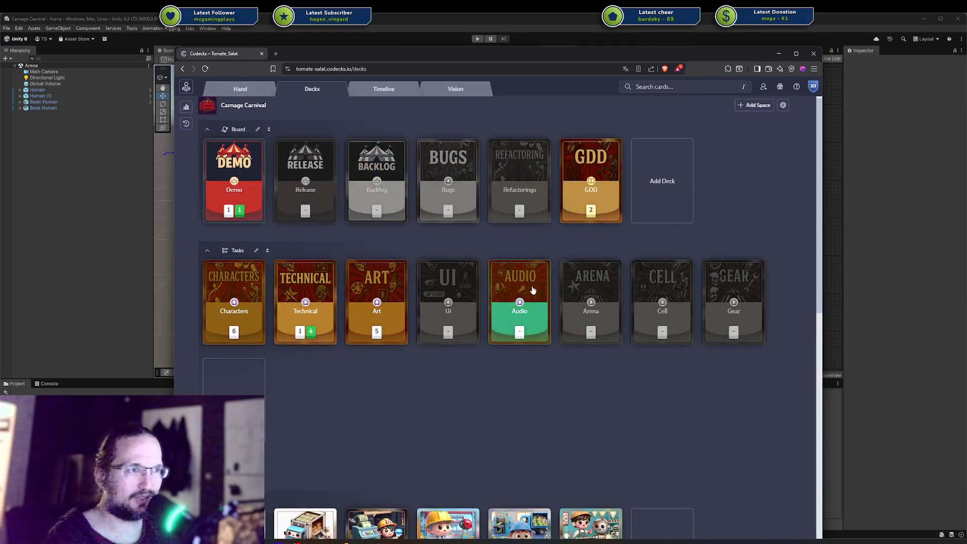
Scroll through the Carnage Carnival decks and open the Demo deck.
scroll(down, 3)
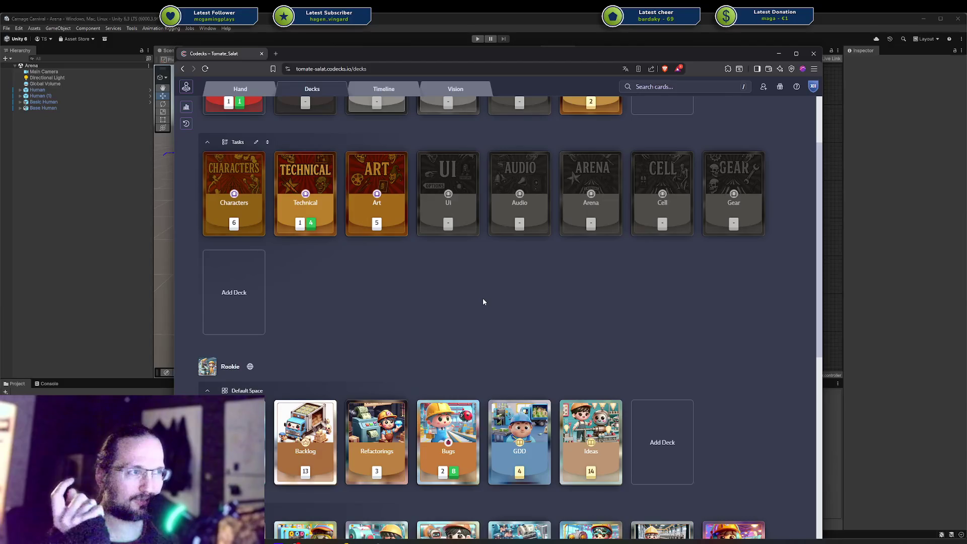
scroll(up, 3)
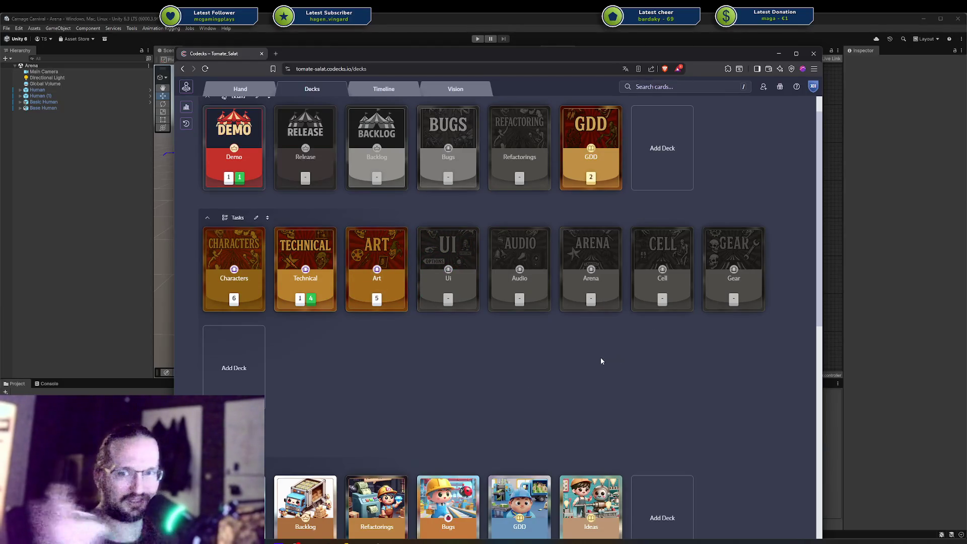
scroll(up, 3)
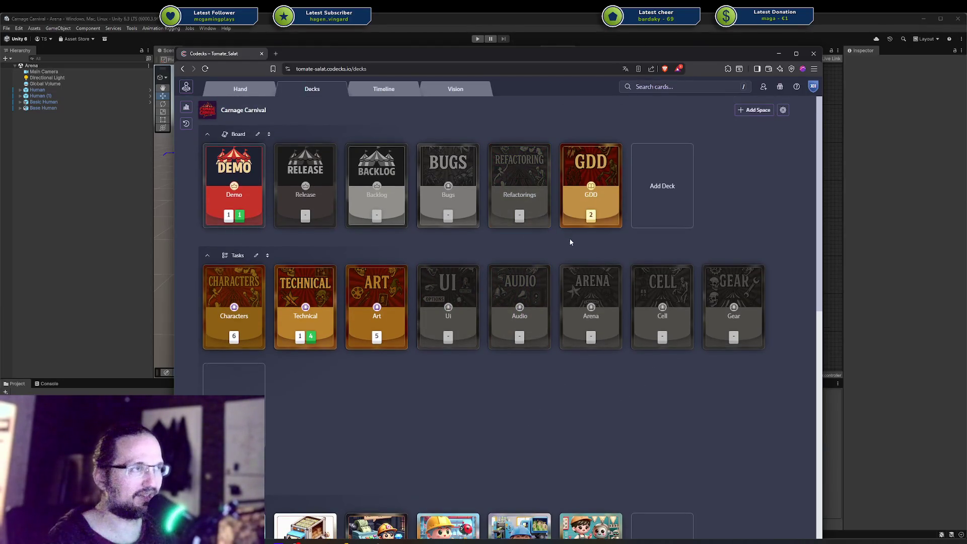
click(253, 186)
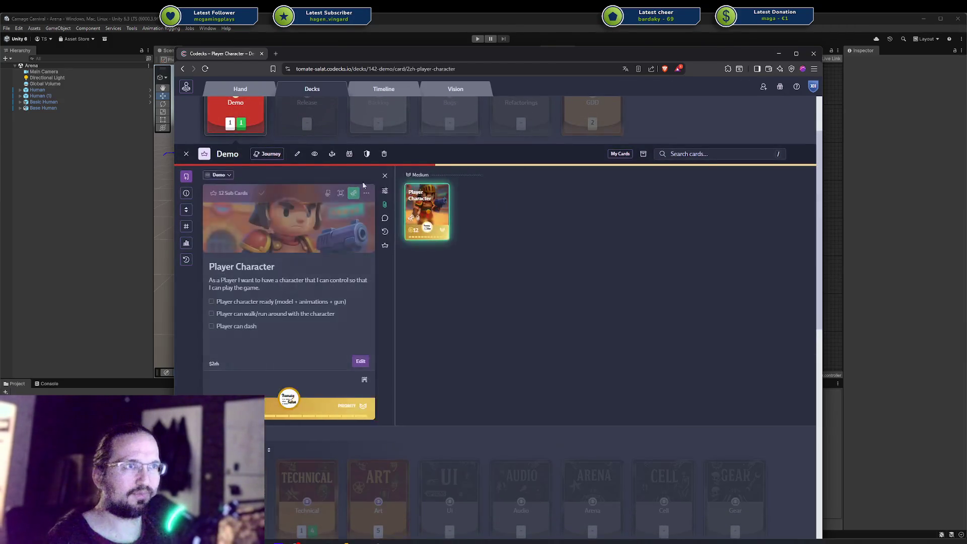
Expand the Player Character card's sub cards and open its vision board.
click(385, 245)
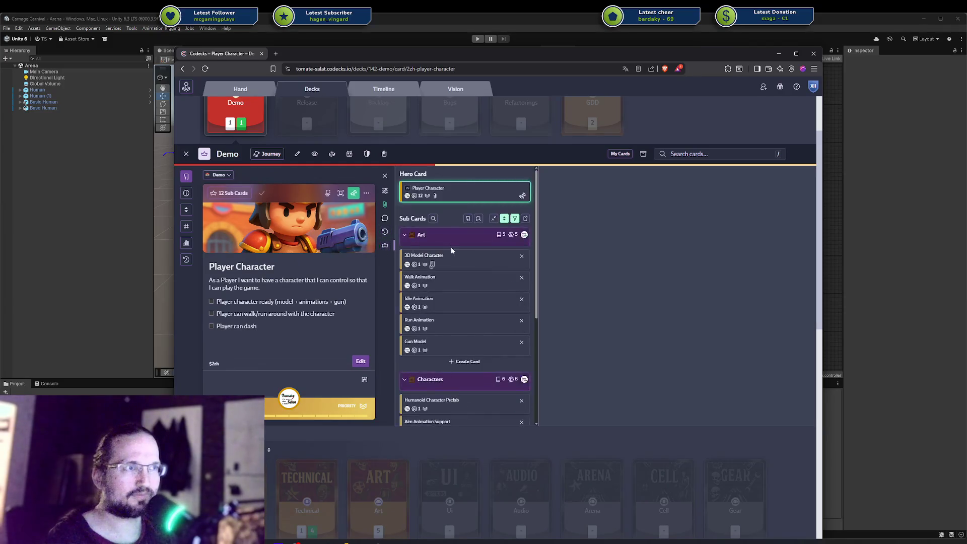
scroll(up, 3)
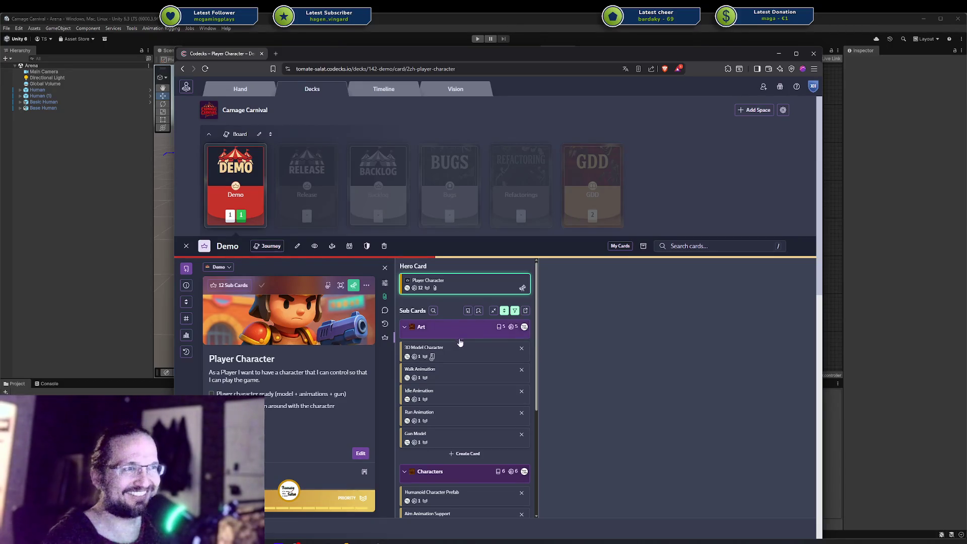
scroll(down, 3)
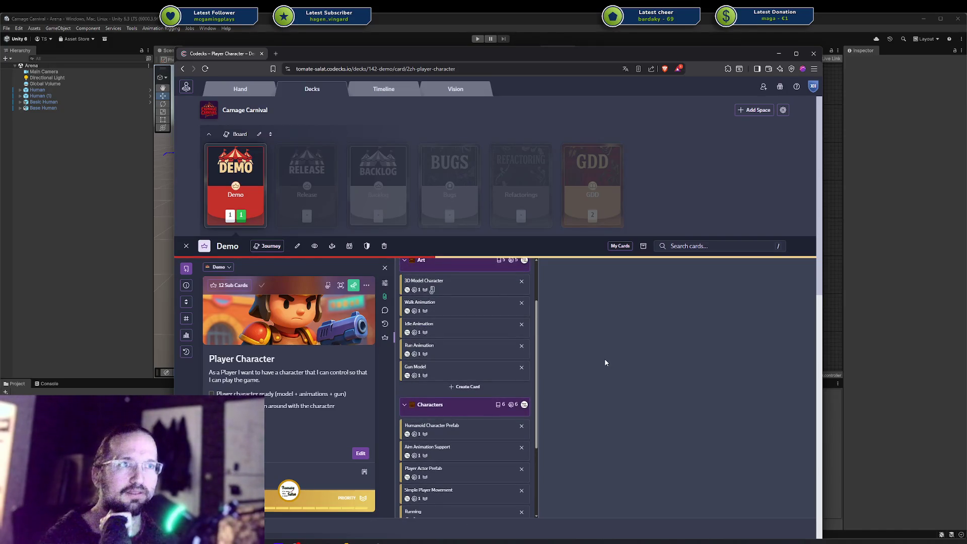
click(354, 285)
drag(439, 222, 471, 208)
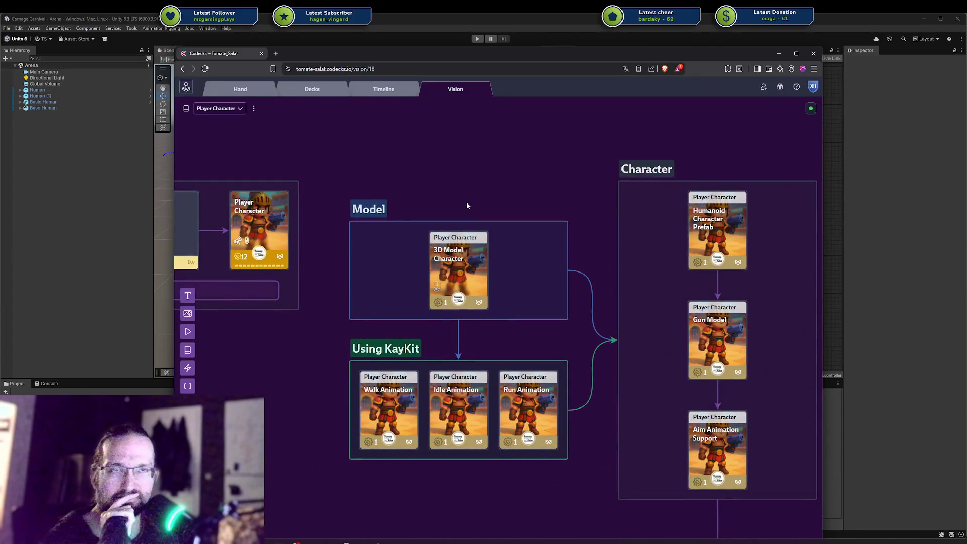
Drag the Look At Mouse card into the Player Character group below Running.
scroll(down, 3)
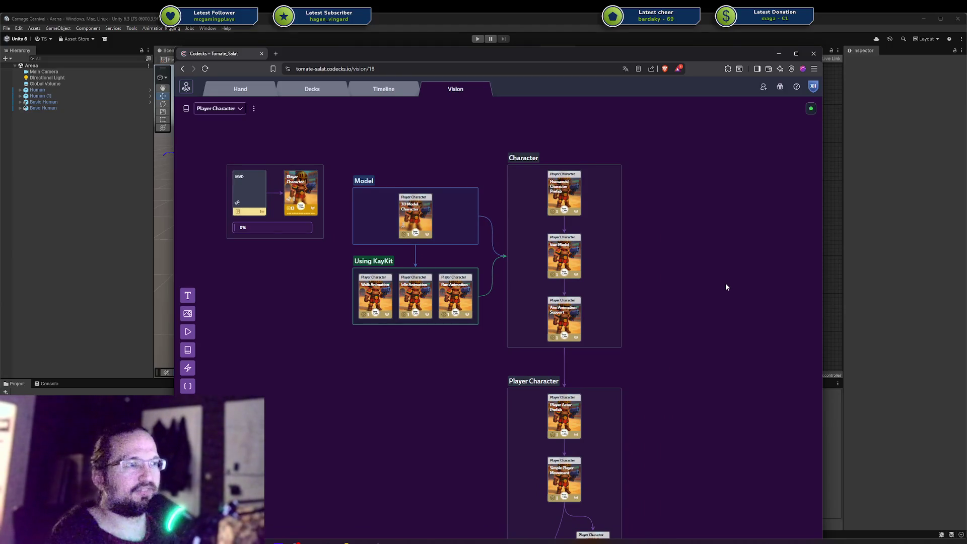
drag(721, 286, 775, 119)
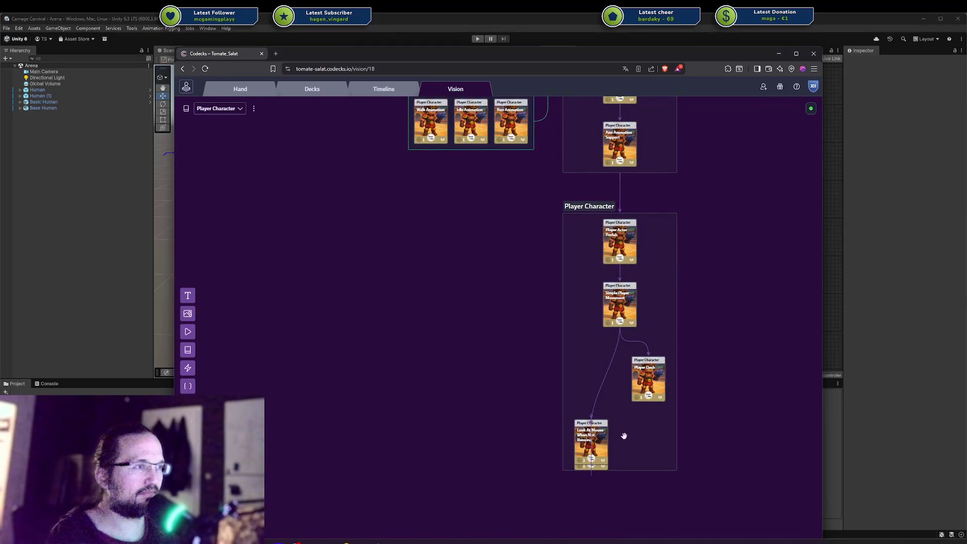
drag(607, 446, 602, 381)
drag(544, 429, 597, 446)
Pan around the vision board and back toward the Using KayKit group.
scroll(up, 3)
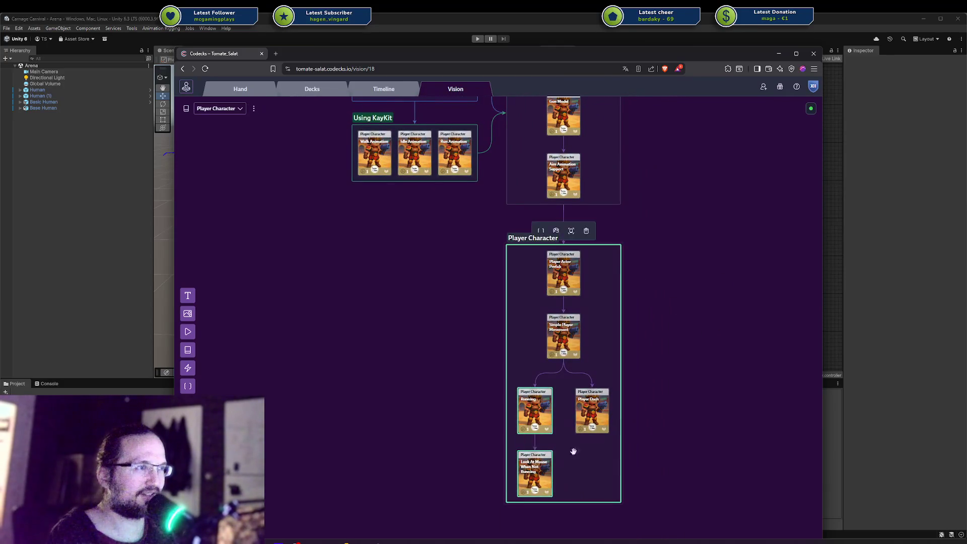
scroll(up, 3)
scroll(up, 3)
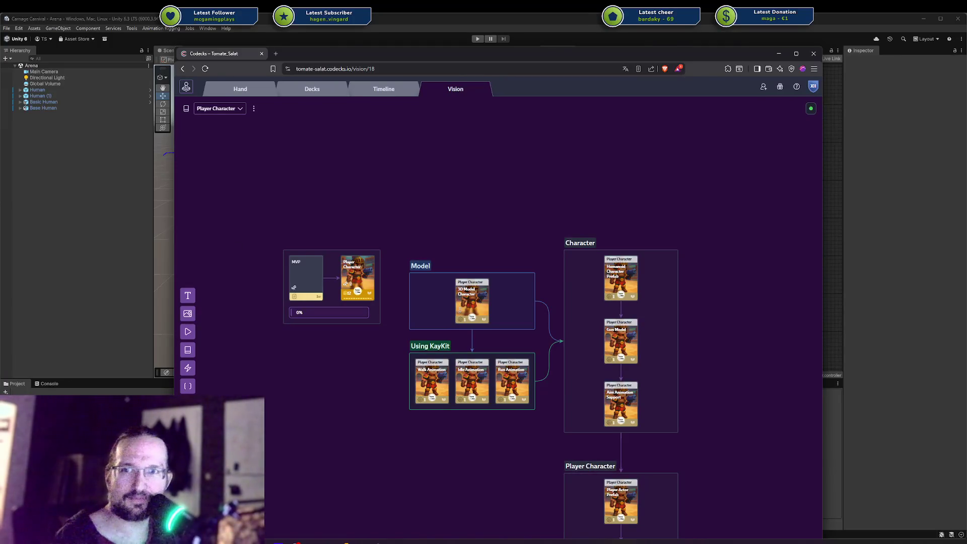
drag(582, 197, 431, 153)
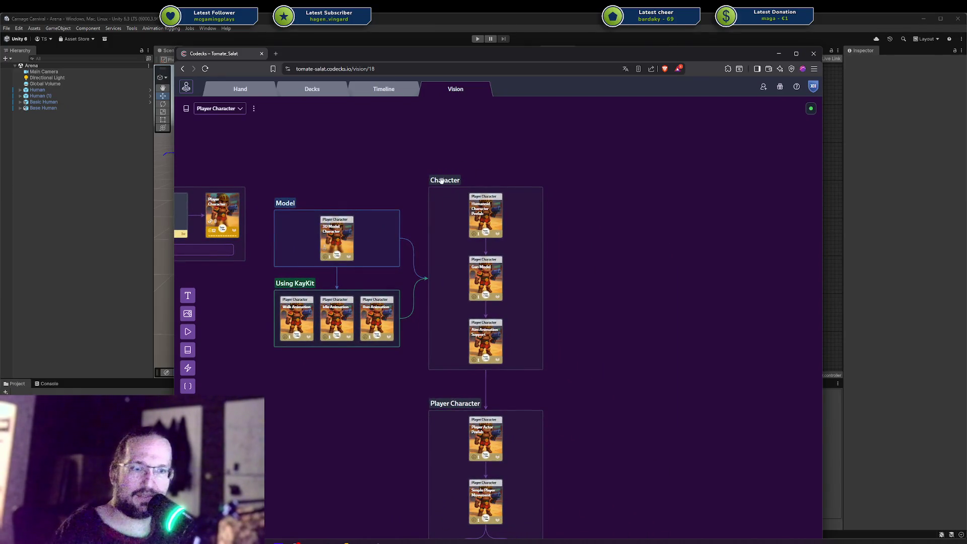
drag(313, 386, 430, 385)
scroll(up, 3)
scroll(down, 3)
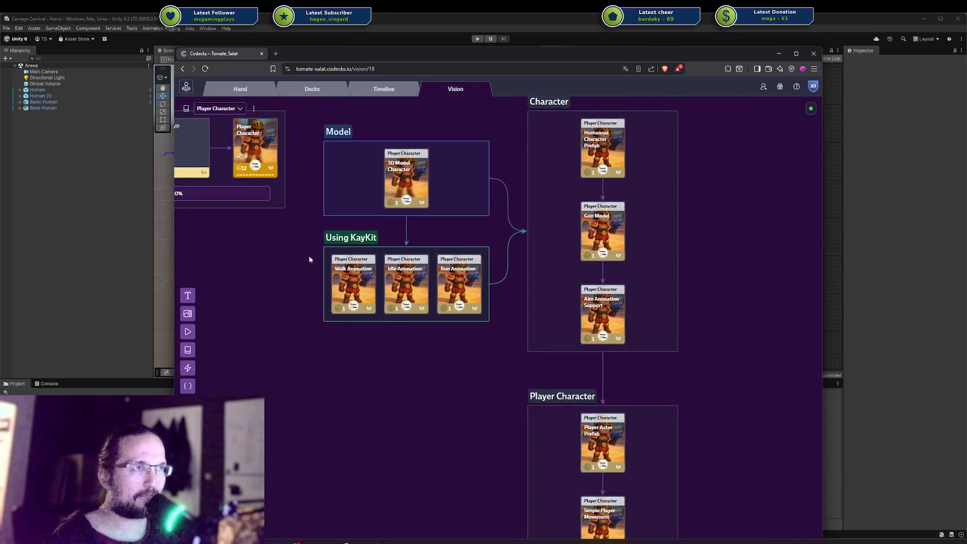
mouse_move(412, 171)
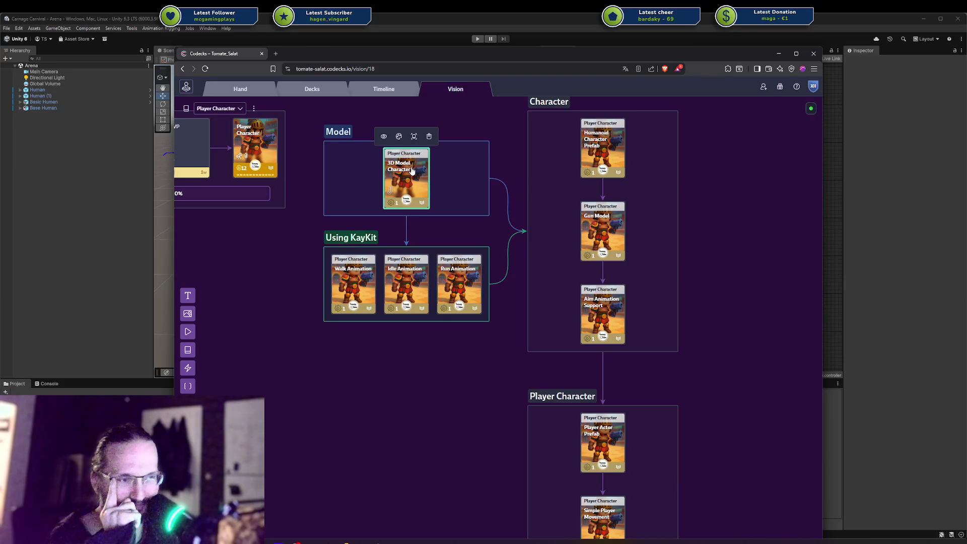
Switch to Blender and maximize its window over the character view.
key(alt+Tab)
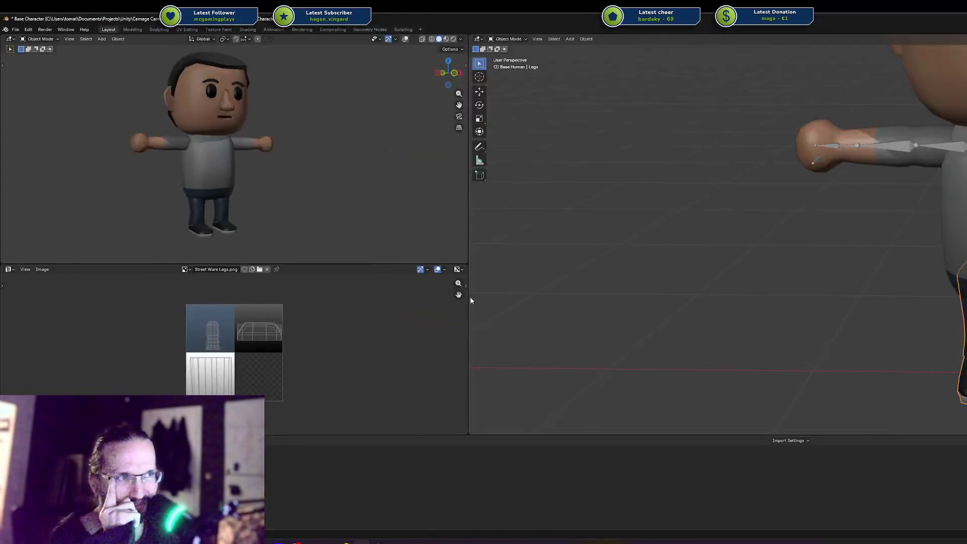
drag(403, 18, 96, 142)
double_click(95, 142)
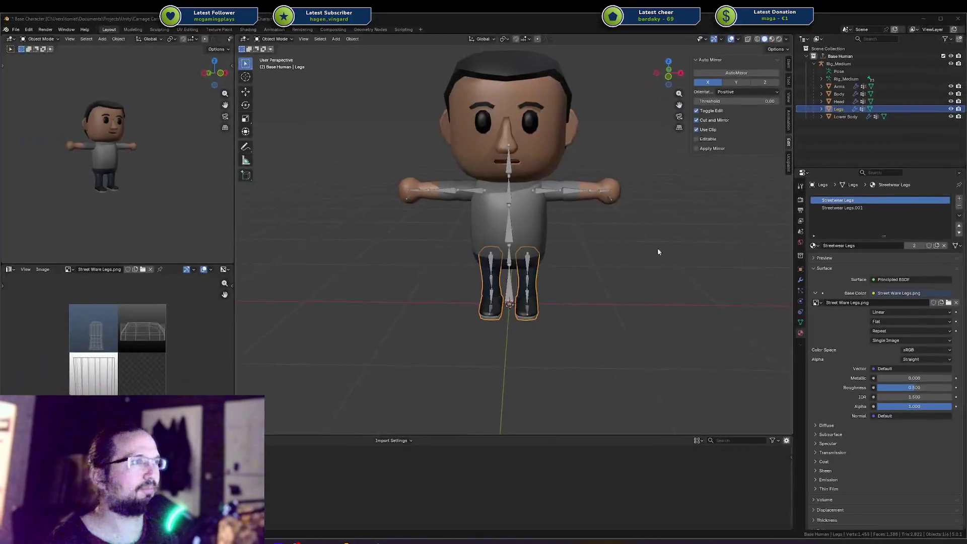
scroll(down, 3)
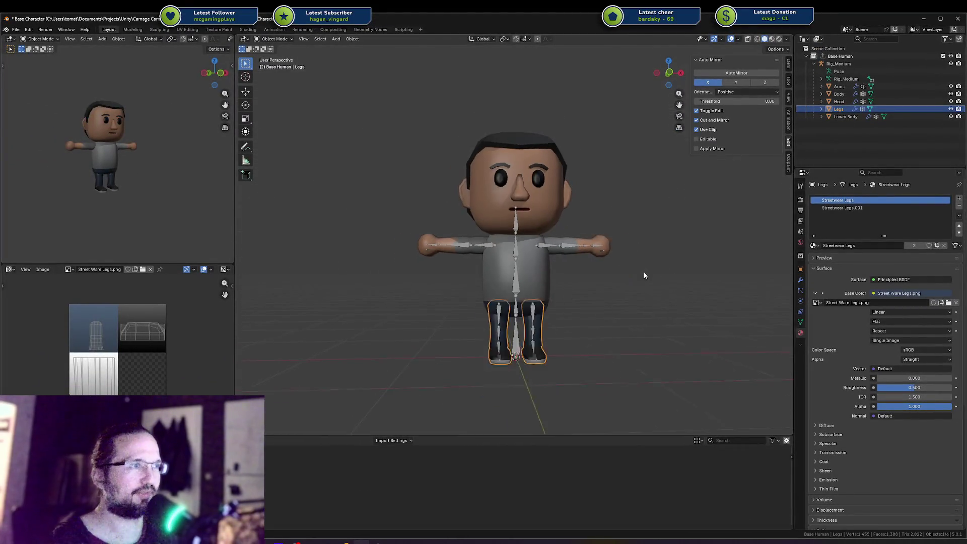
drag(578, 272, 590, 274)
Load Streetwear 01 from the recent files, answering the save prompt.
right_click(589, 272)
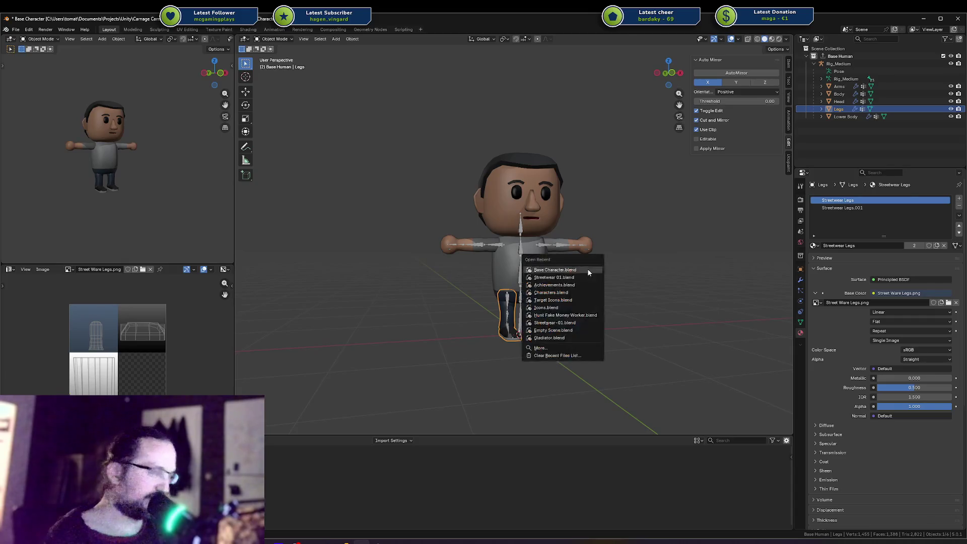
key(ctrl+q)
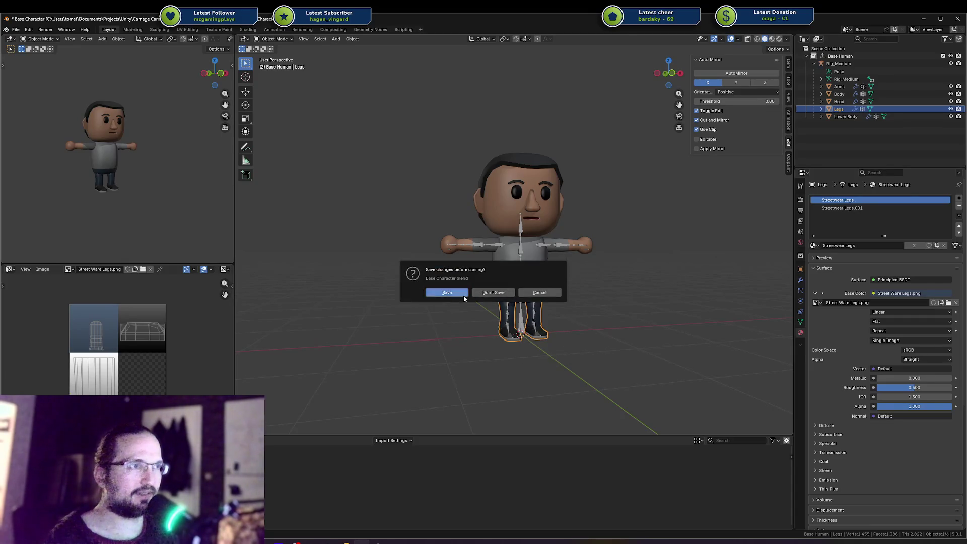
click(489, 293)
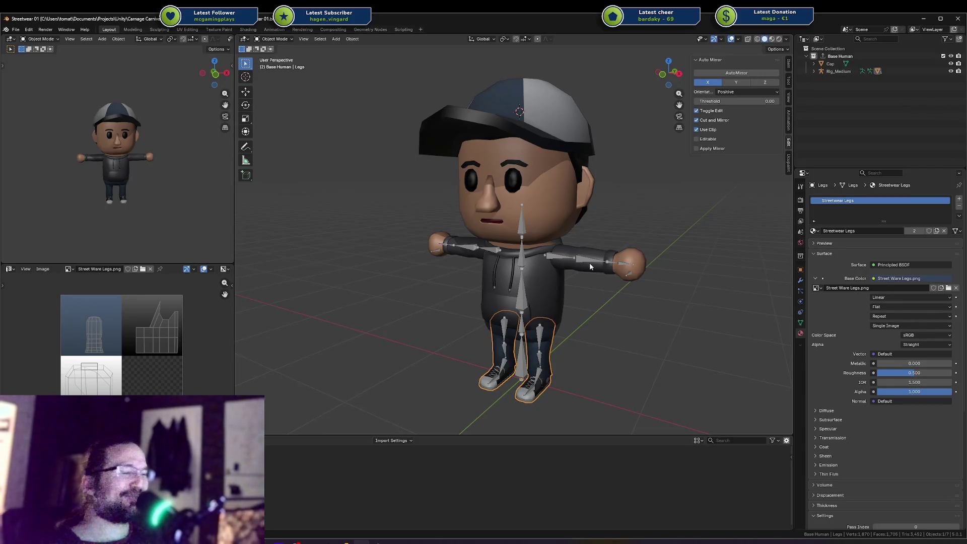
drag(575, 198, 465, 242)
click(465, 242)
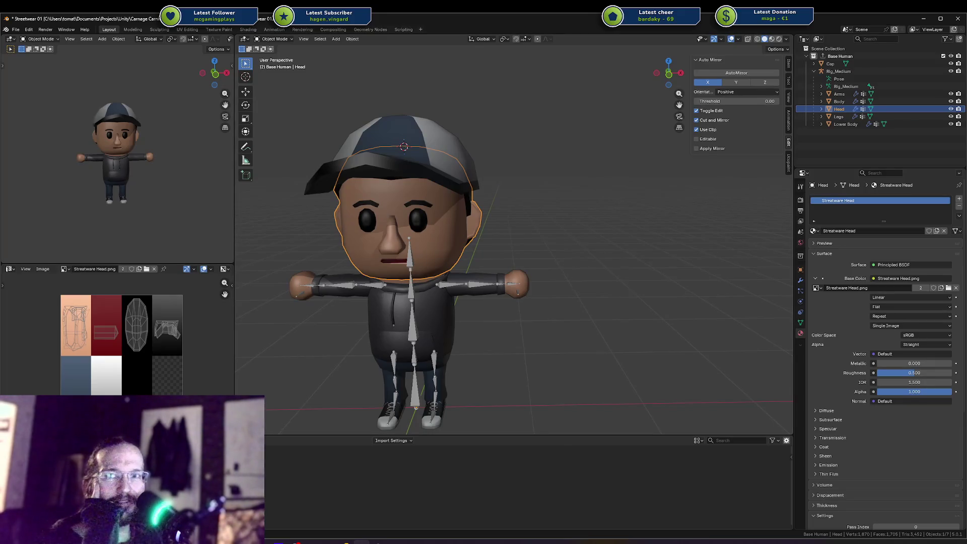
drag(393, 272, 388, 276)
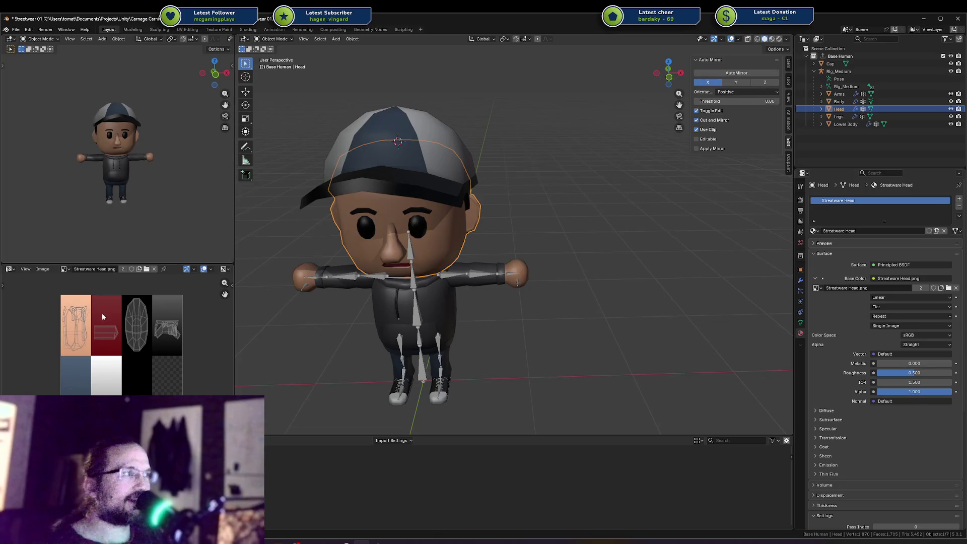
key(KP_Decimal)
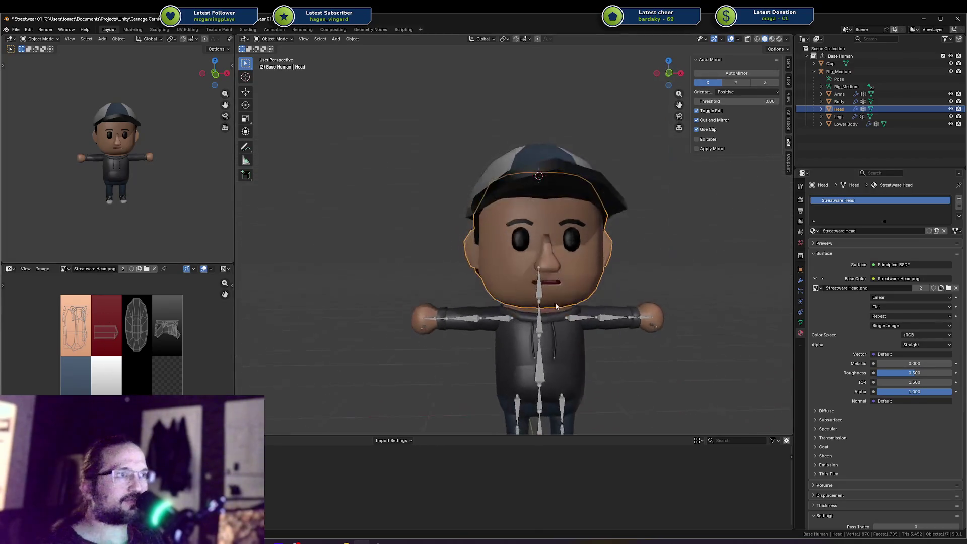
click(722, 222)
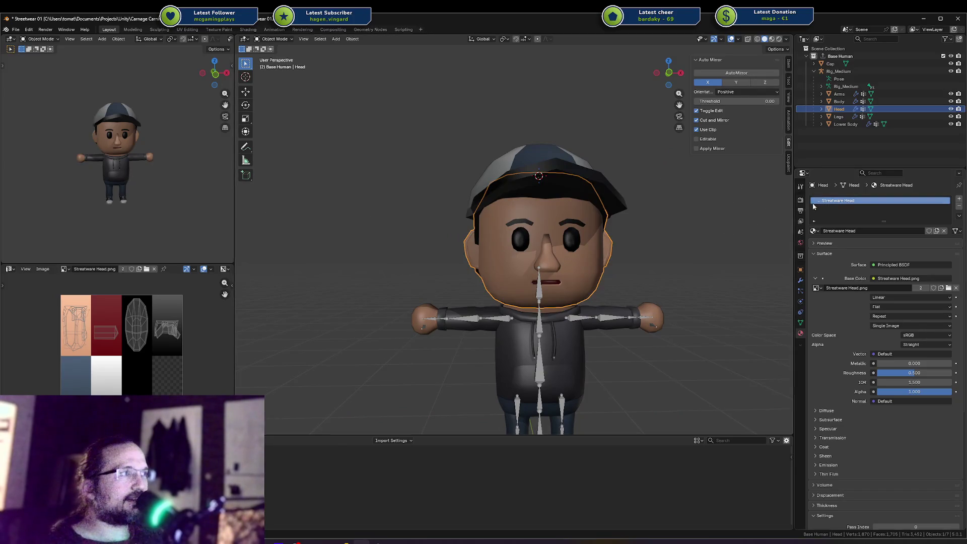
click(542, 174)
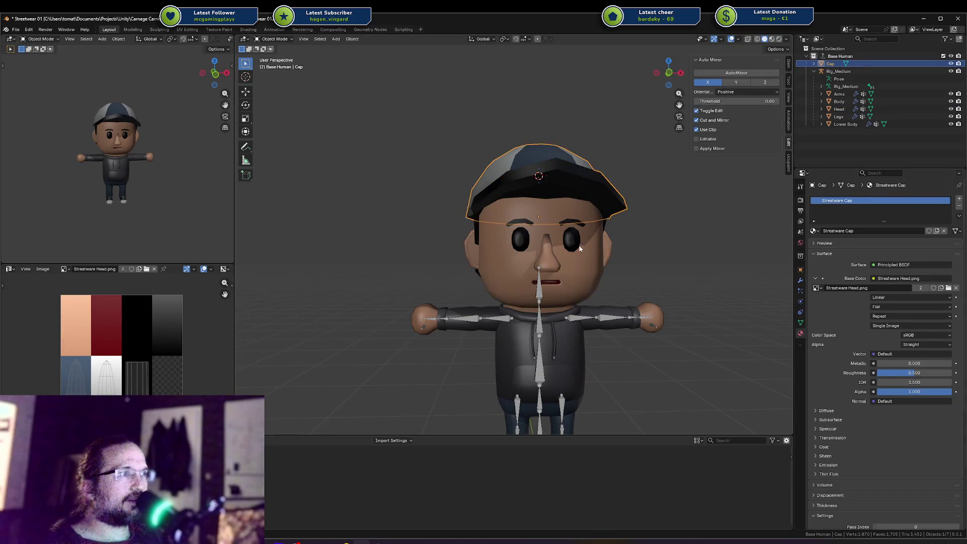
click(542, 174)
click(813, 231)
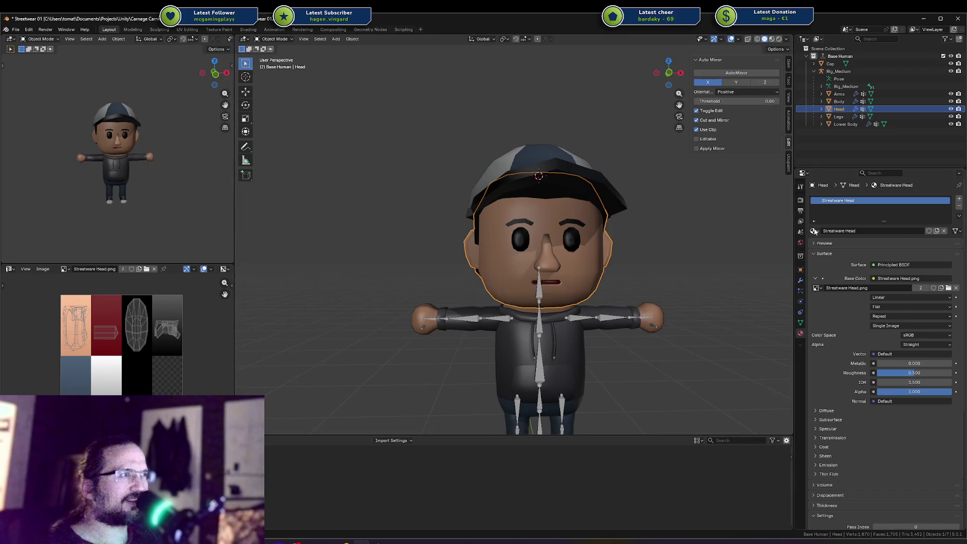
click(813, 231)
Rename the head material in its material slot.
key(Escape)
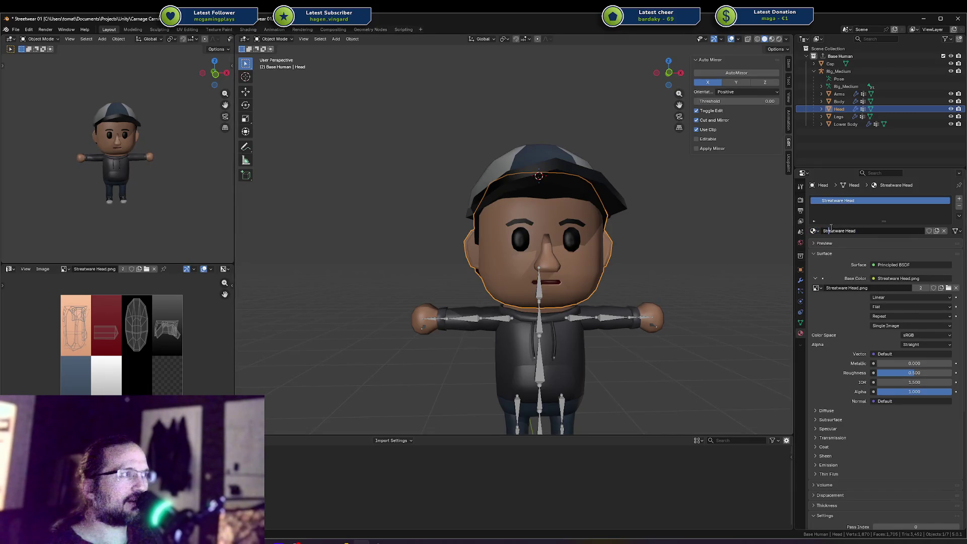
double_click(834, 231)
text(Head)
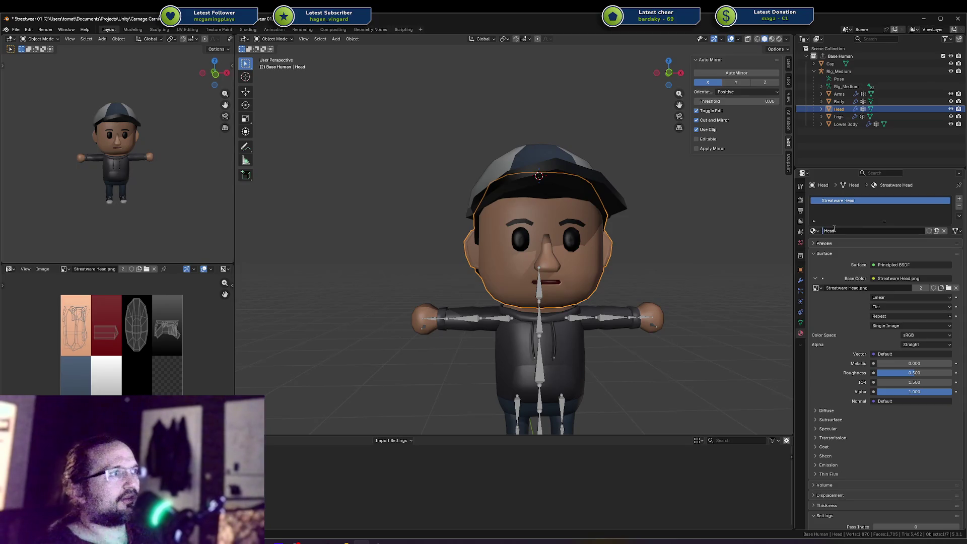
text(Base)
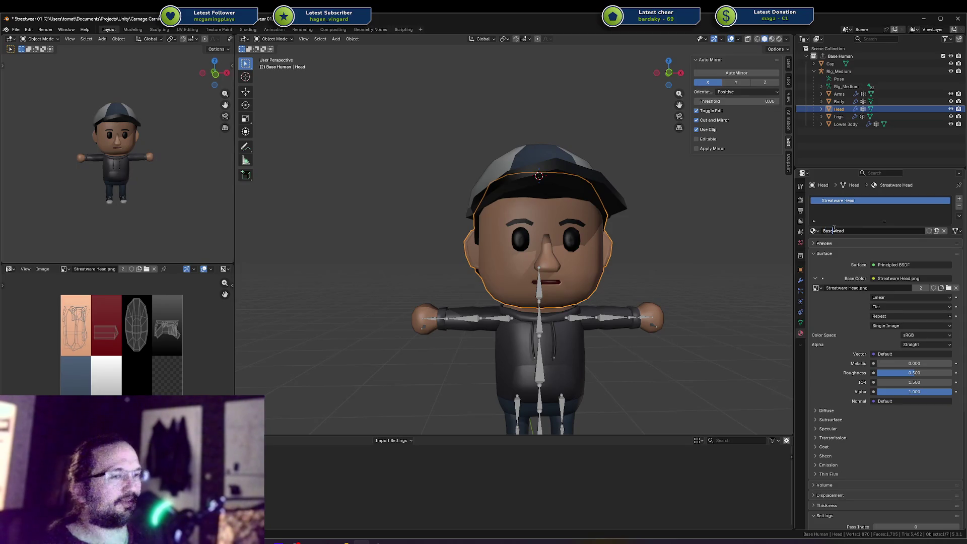
key(alt+Tab)
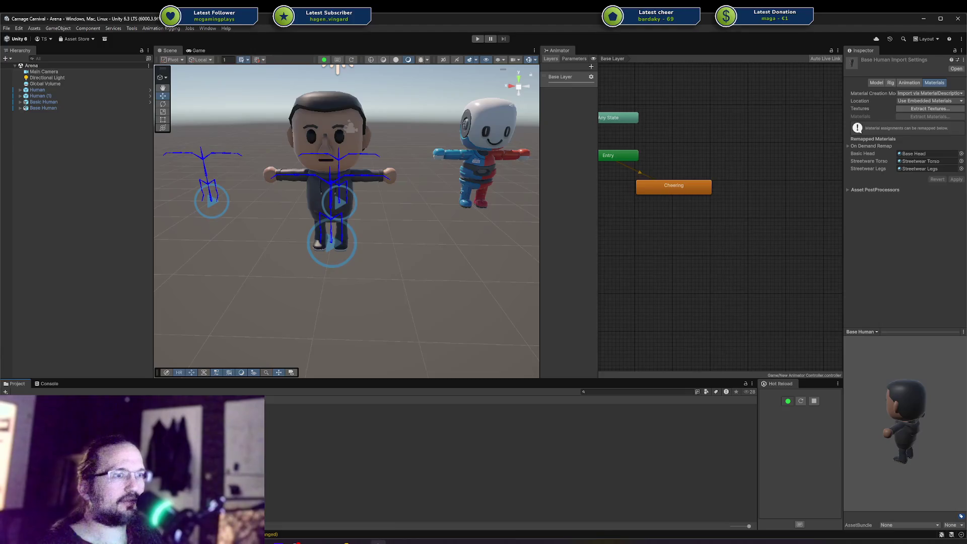
click(361, 542)
key(BackSpace)
text(ic)
key(Return)
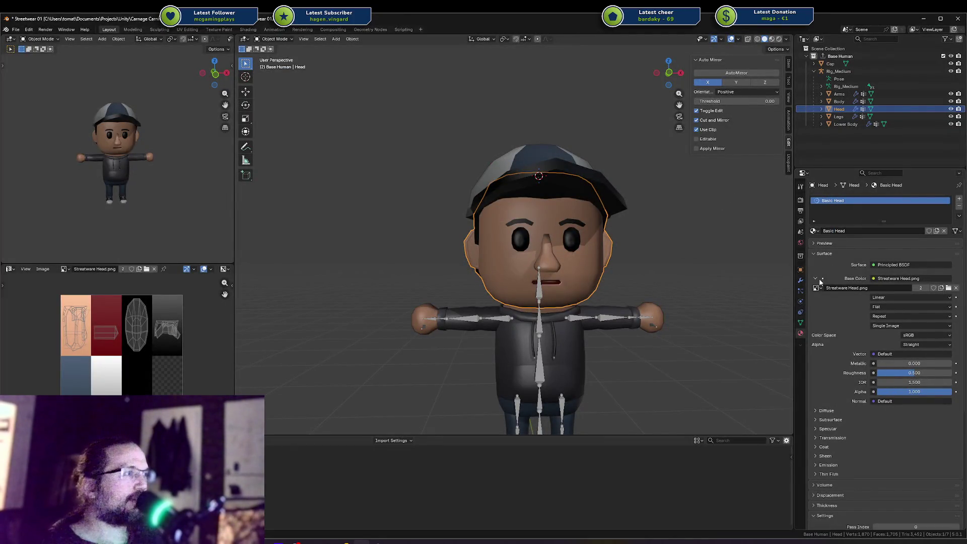
Load Base Head.png from the textures folder as the head's base colour texture.
click(817, 288)
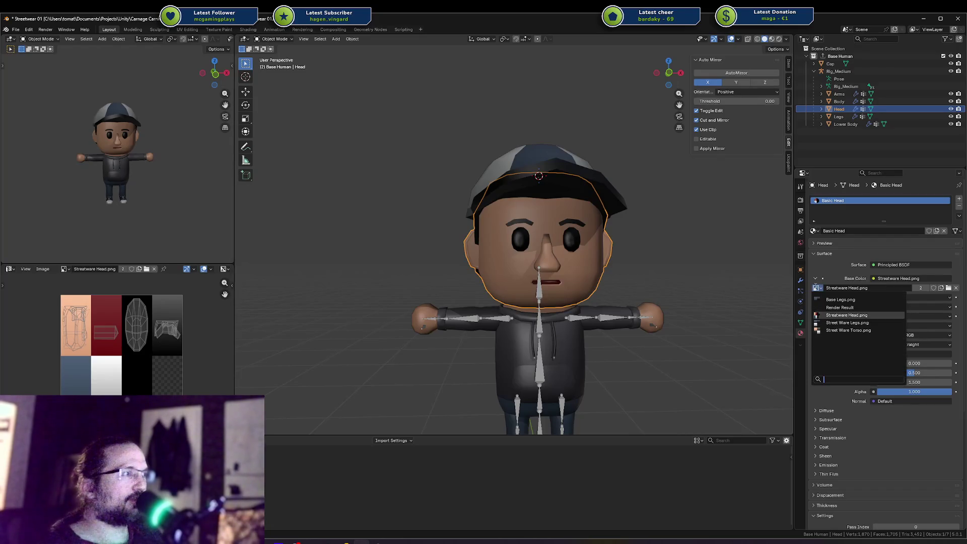
key(Escape)
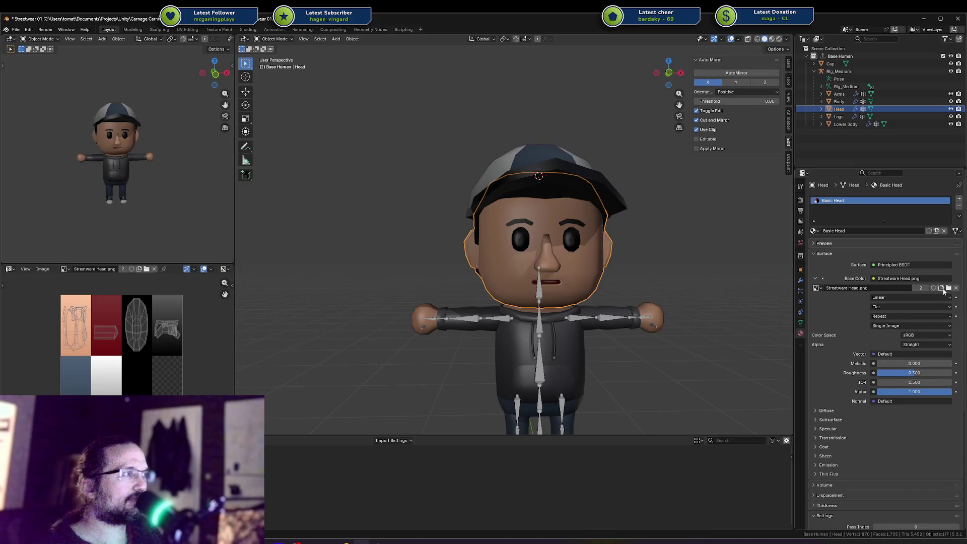
click(949, 287)
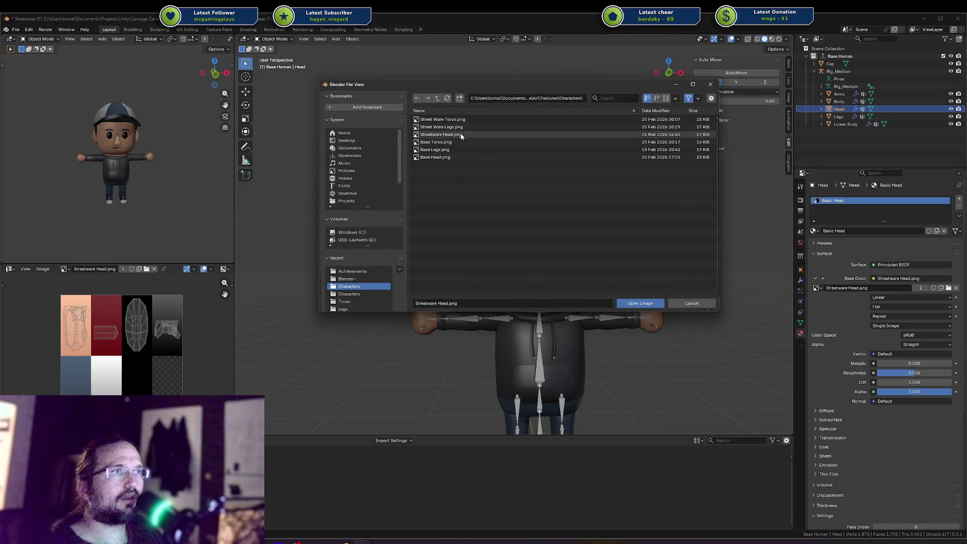
click(455, 156)
double_click(455, 157)
Correct the material name to Base Head and save Streetwear 01.blend.
double_click(844, 231)
key(BackSpace)
key(BackSpace)
text(e)
key(Return)
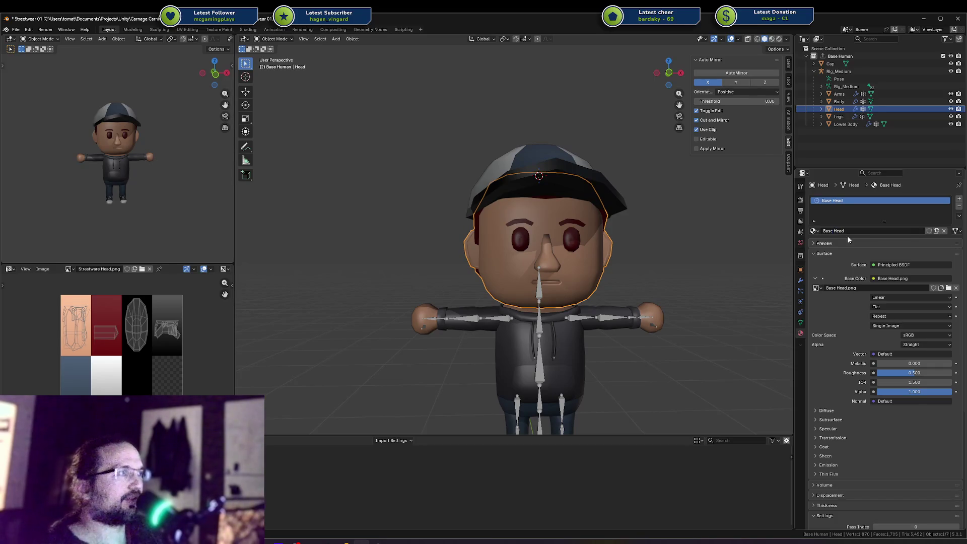
key(ctrl+s)
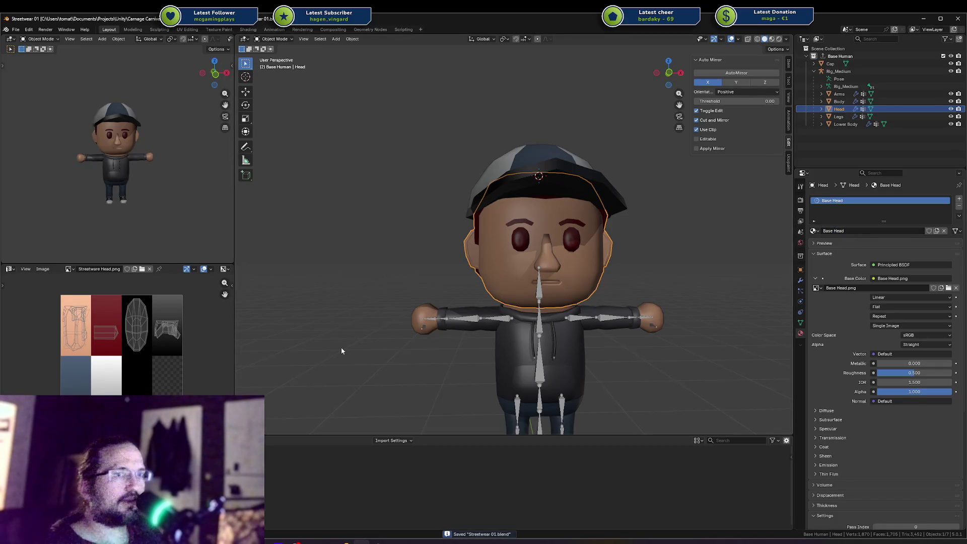
drag(343, 350, 518, 260)
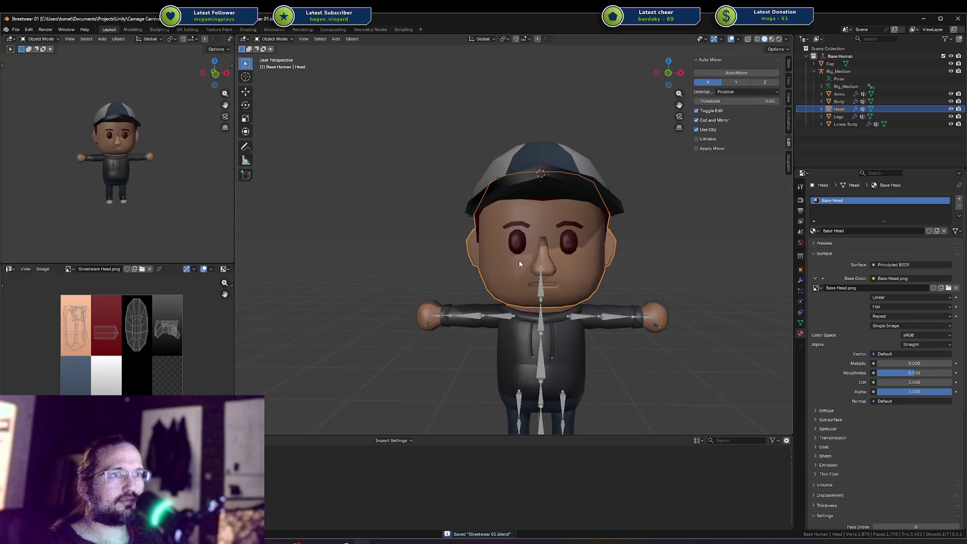
In Edit Mode, move the eye UV island onto the black tile.
key(Tab)
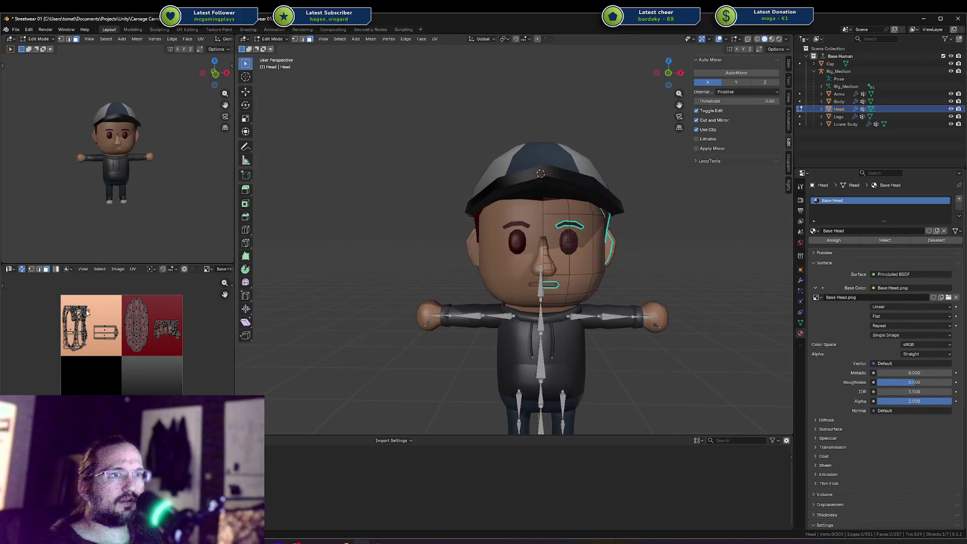
key(l)
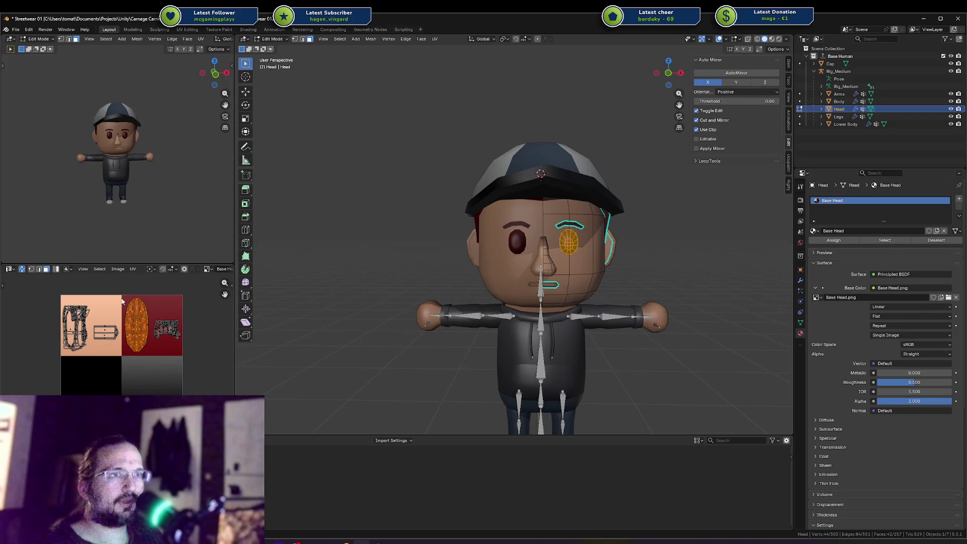
click(141, 319)
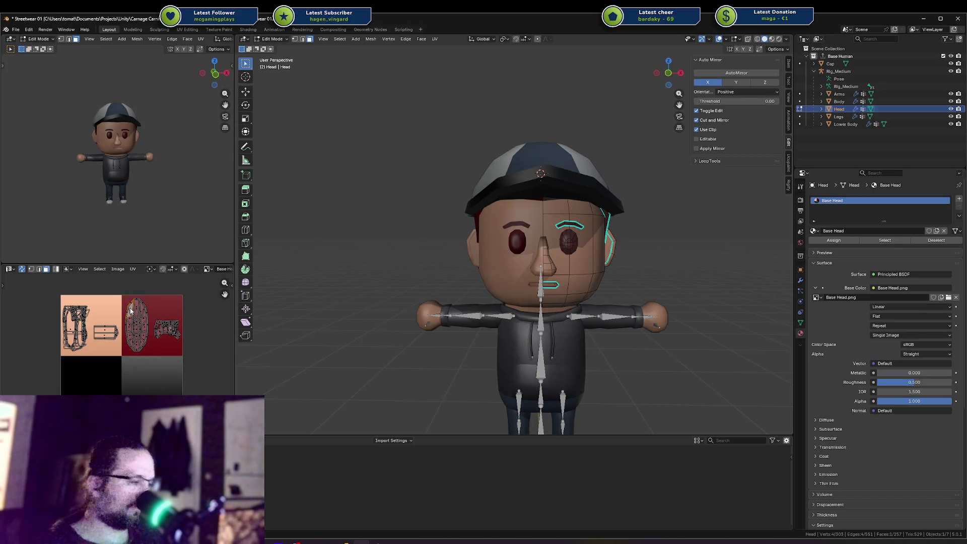
key(l)
key(g)
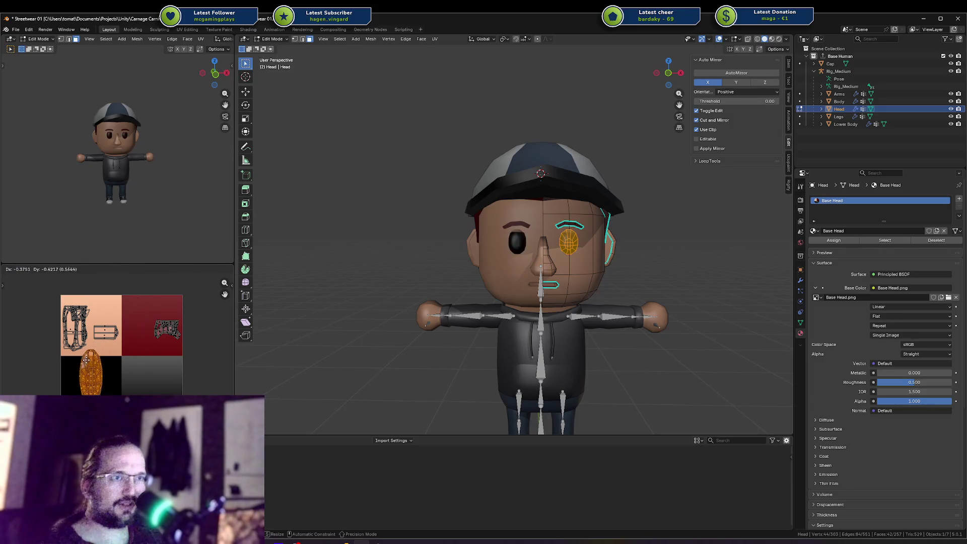
click(88, 370)
Move the hair UV island to the lower-right tile.
click(166, 330)
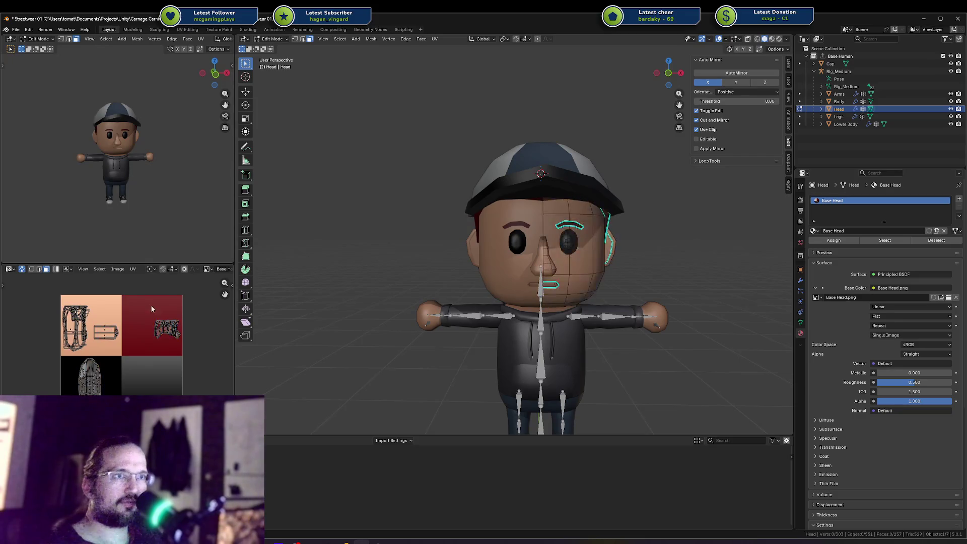
key(g)
key(Return)
click(111, 321)
Move the mouth UV island into the red tile and resize it.
click(101, 331)
key(g)
key(Return)
key(s)
key(Return)
Check the result, then move the face UV island to a new spot and save.
key(Tab)
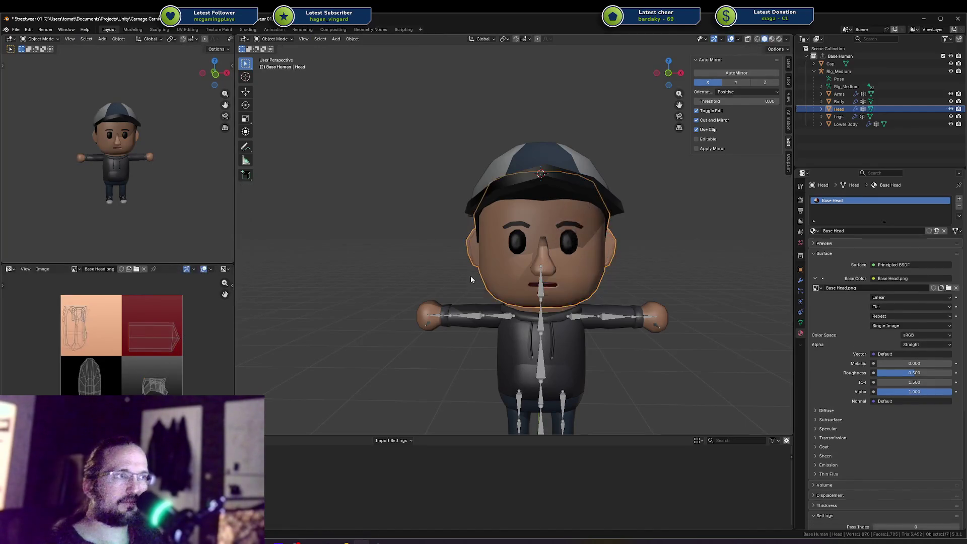
key(ctrl+s)
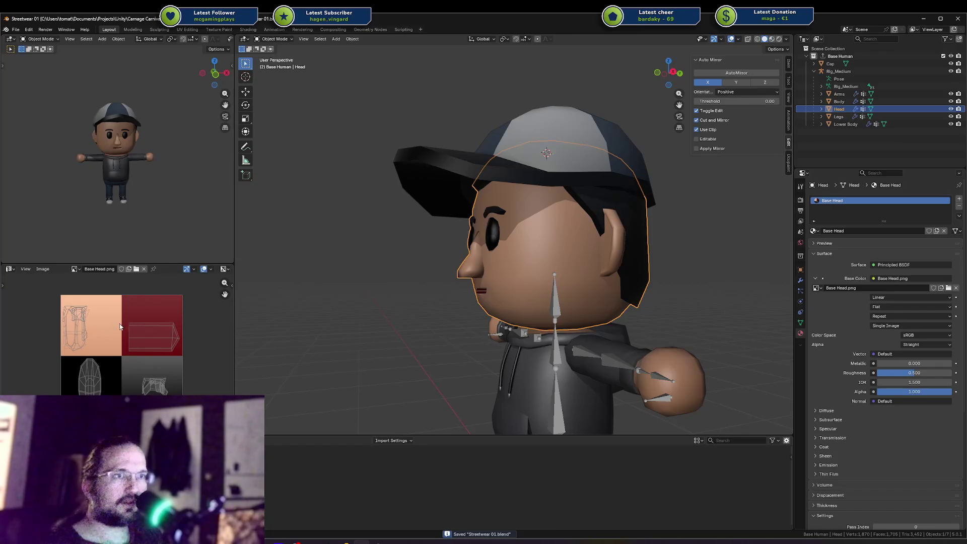
key(Tab)
key(a)
drag(42, 292, 99, 355)
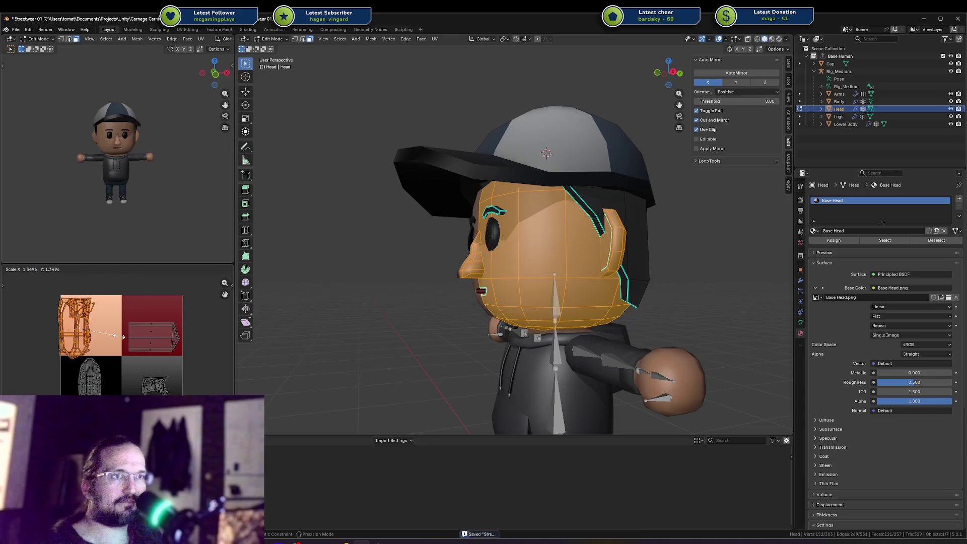
key(s)
key(x)
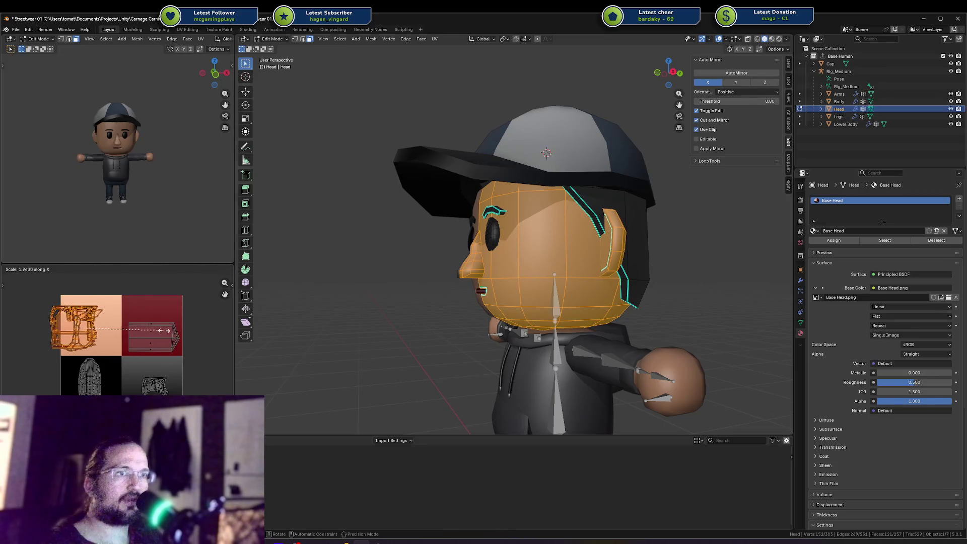
key(Escape)
key(g)
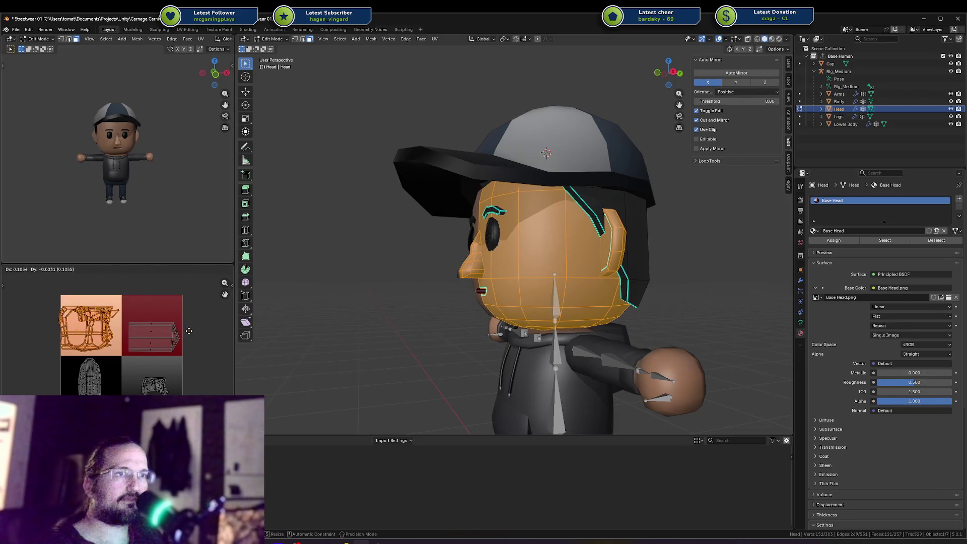
click(169, 335)
key(ctrl+s)
Scale up the hair UV island, return to Object Mode and save.
drag(141, 371, 179, 393)
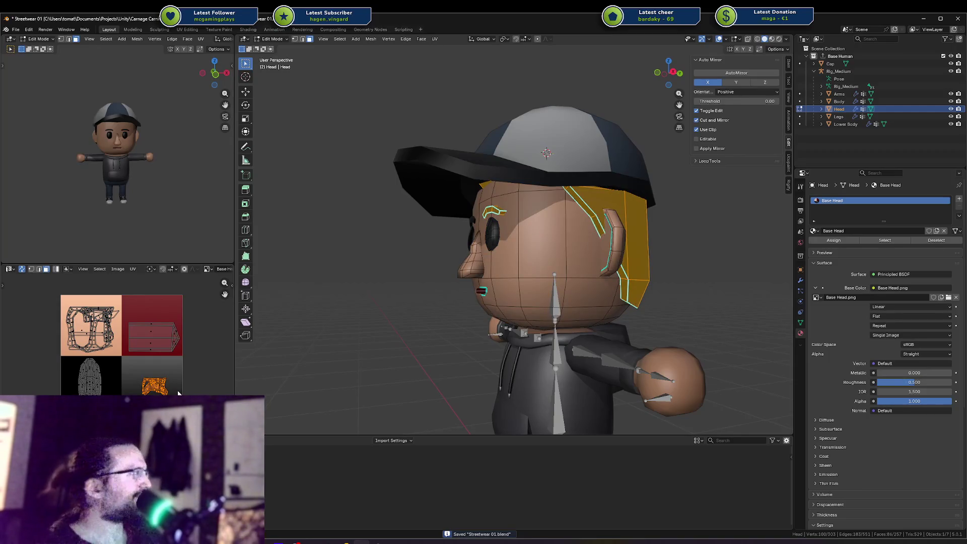
key(s)
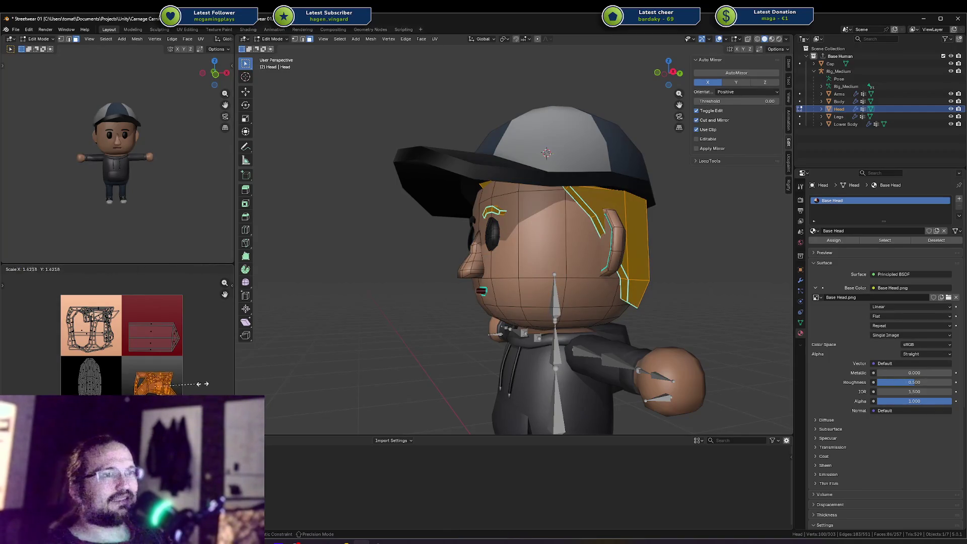
click(209, 386)
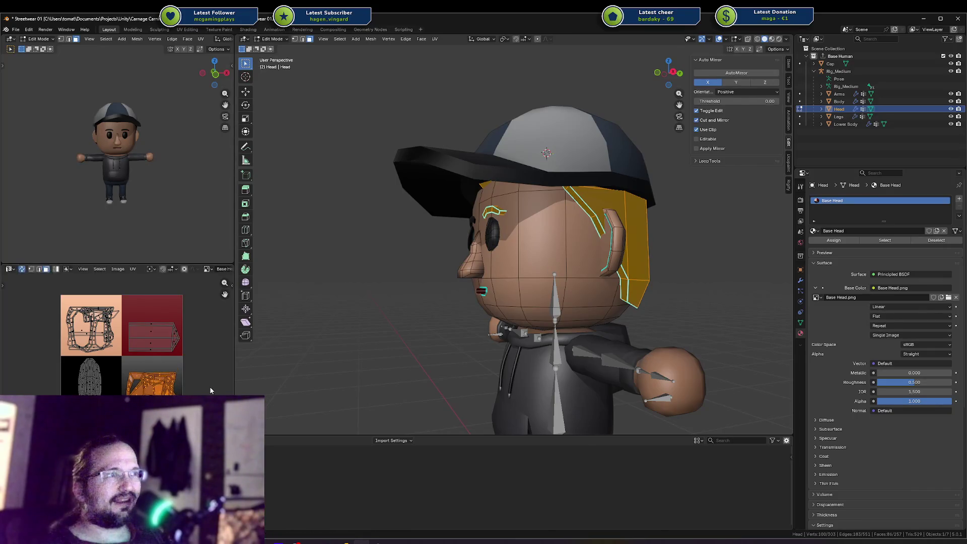
key(Tab)
key(ctrl+s)
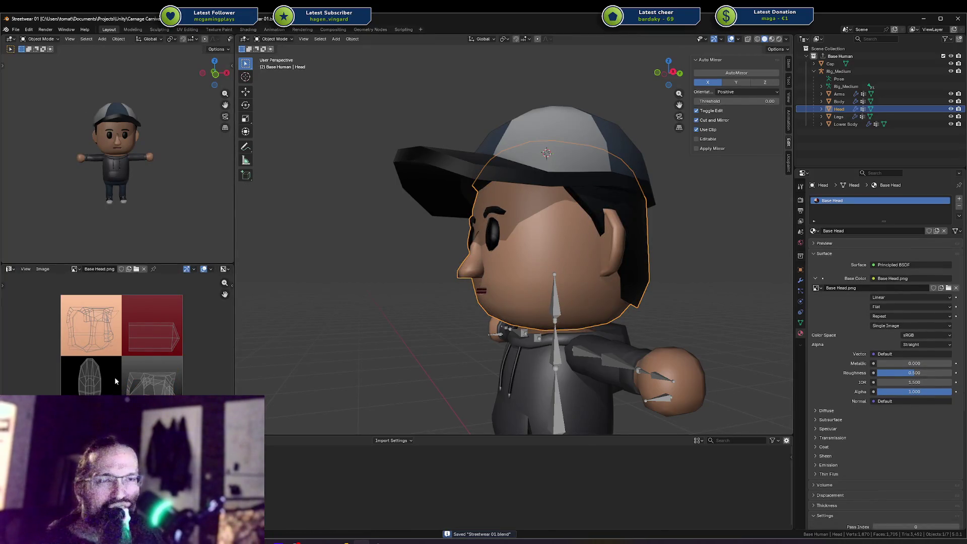
key(Tab)
Enlarge the eye UV island within the black tile, save, and view the face from the front.
click(90, 375)
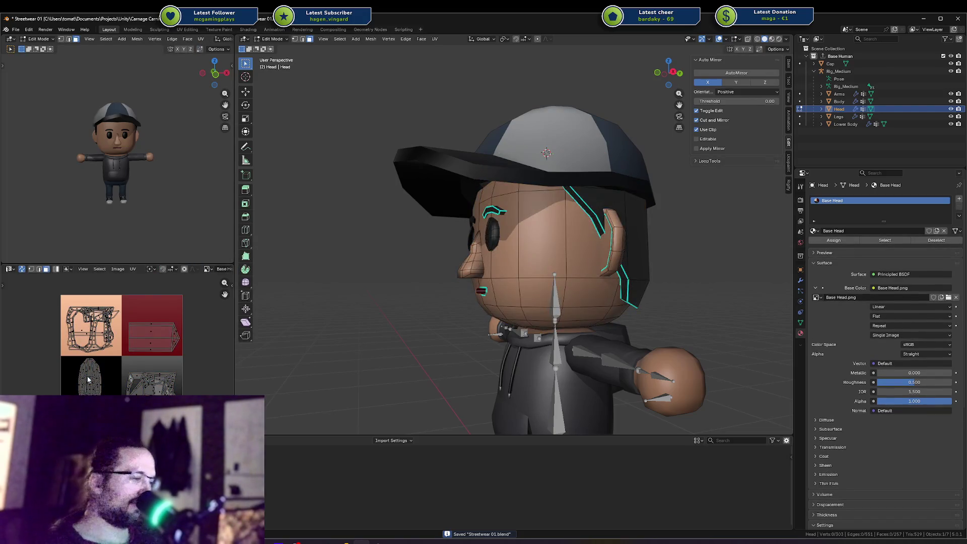
key(l)
key(s)
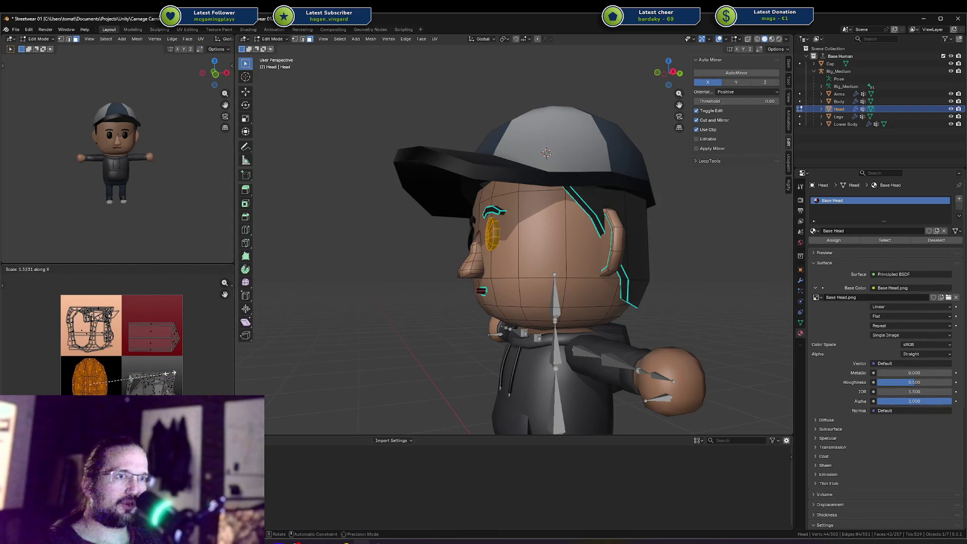
click(114, 352)
key(ctrl+s)
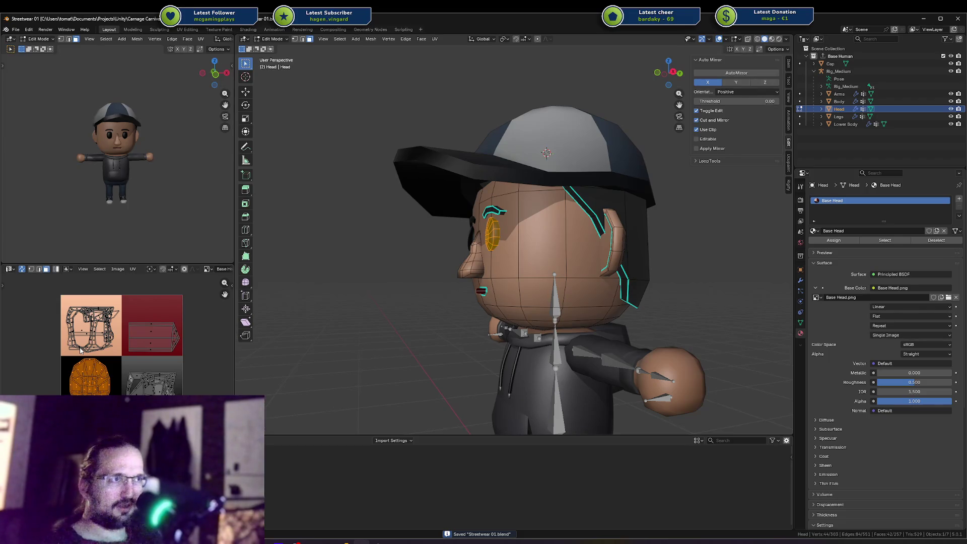
key(Tab)
drag(579, 186, 680, 201)
click(706, 214)
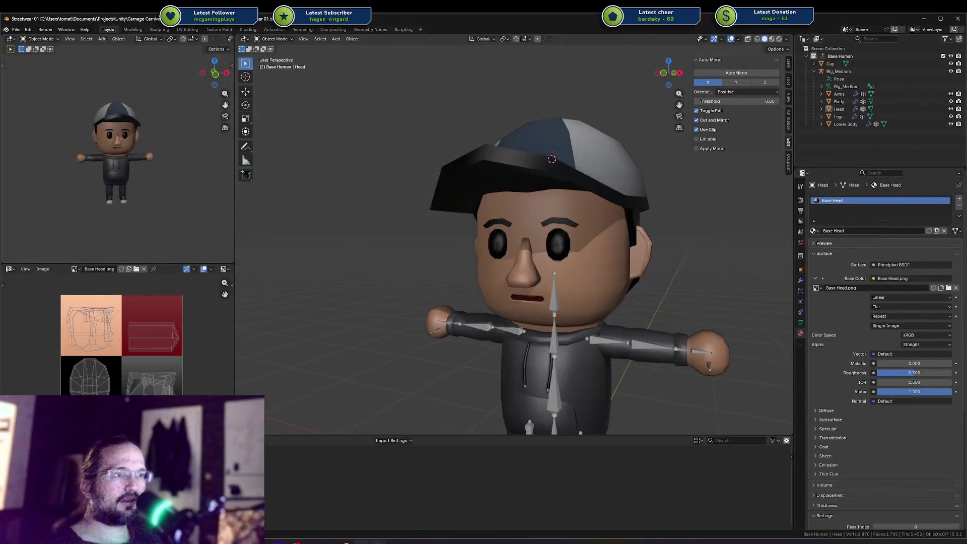
In Rider's project tree, delete the Streatware Head.png texture file.
click(346, 542)
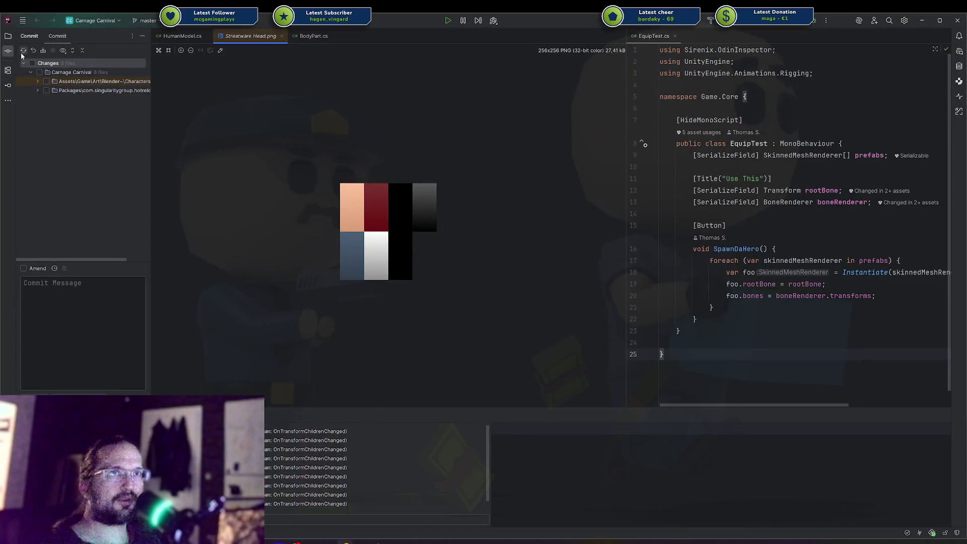
key(alt+1)
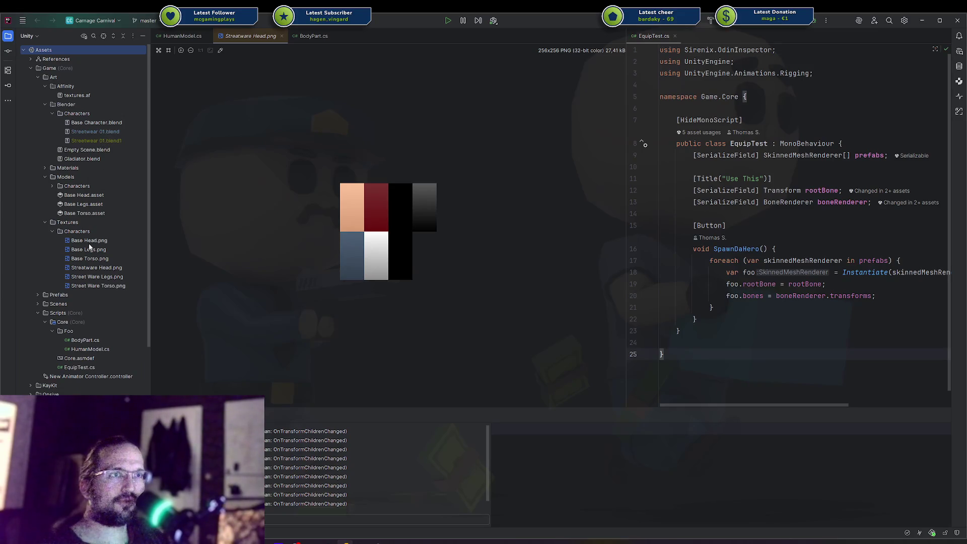
click(106, 270)
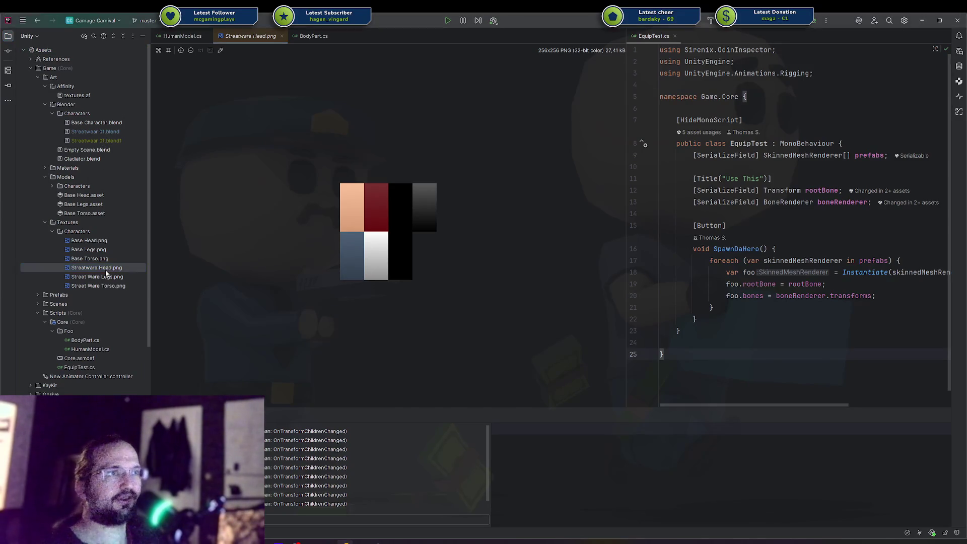
key(Delete)
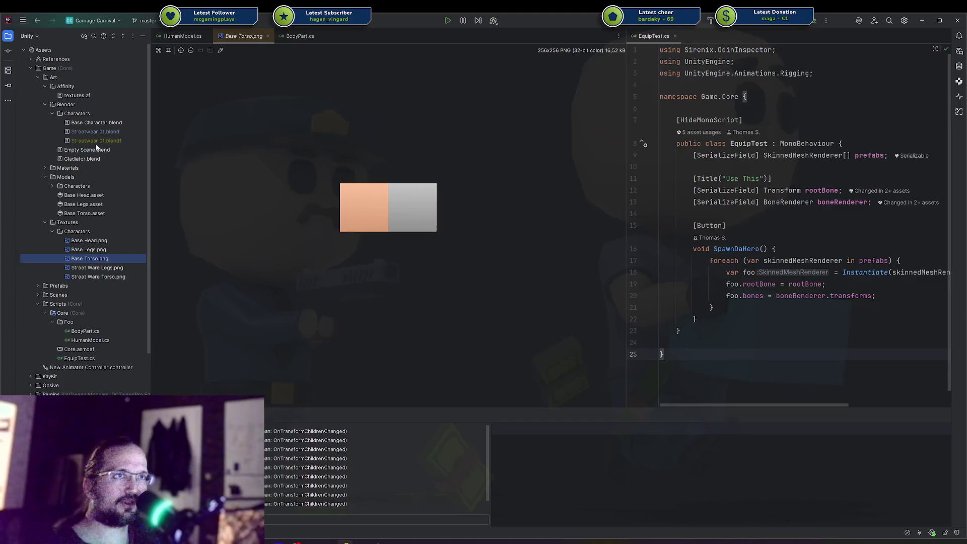
Open Assets/Game/Art/Affinity/textures.af in Affinity Designer.
click(97, 142)
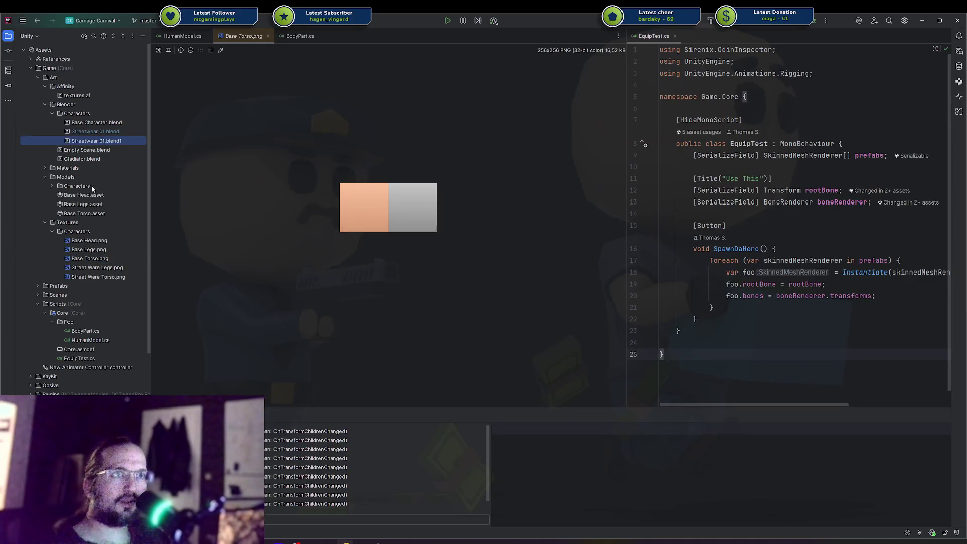
click(76, 96)
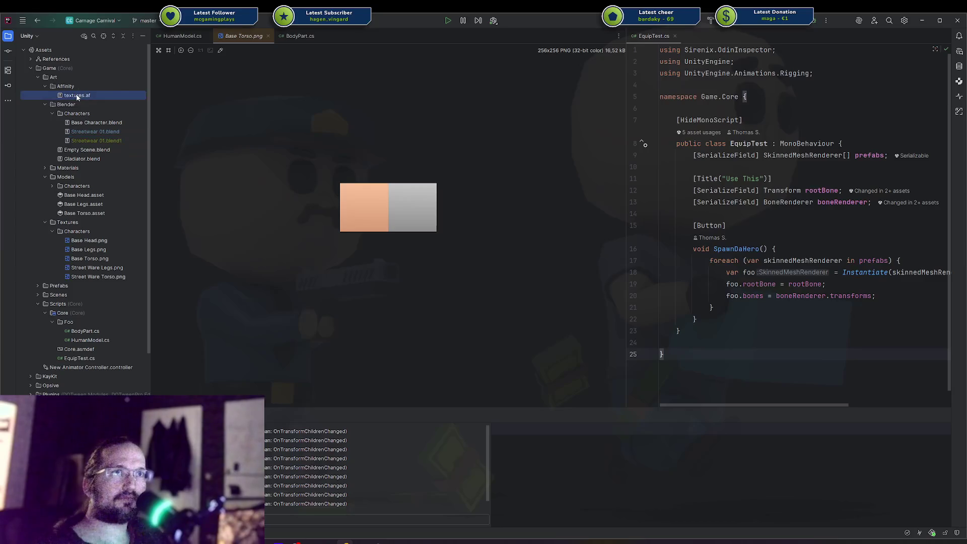
scroll(down, 3)
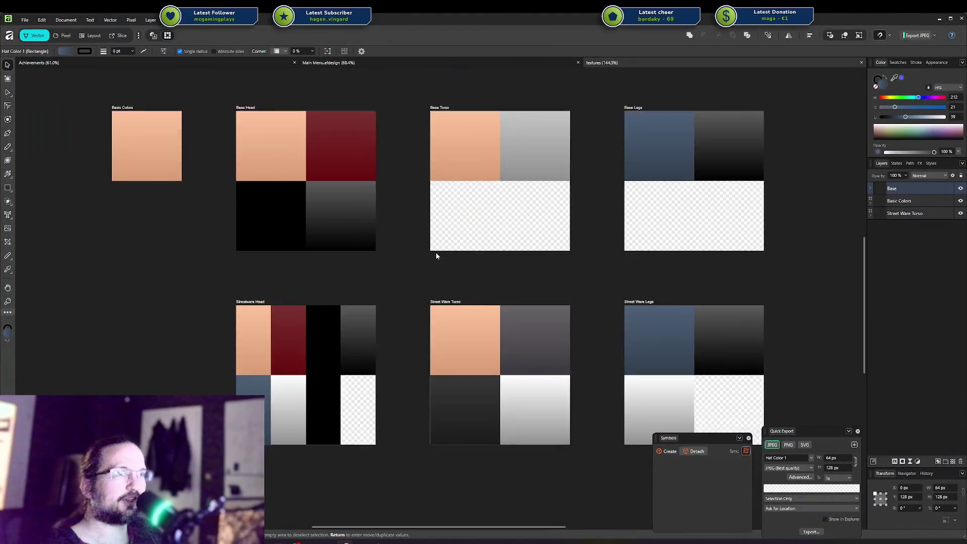
Delete the Streetware Head artboard and its swatches, confirming Delete Objects.
scroll(up, 3)
click(272, 318)
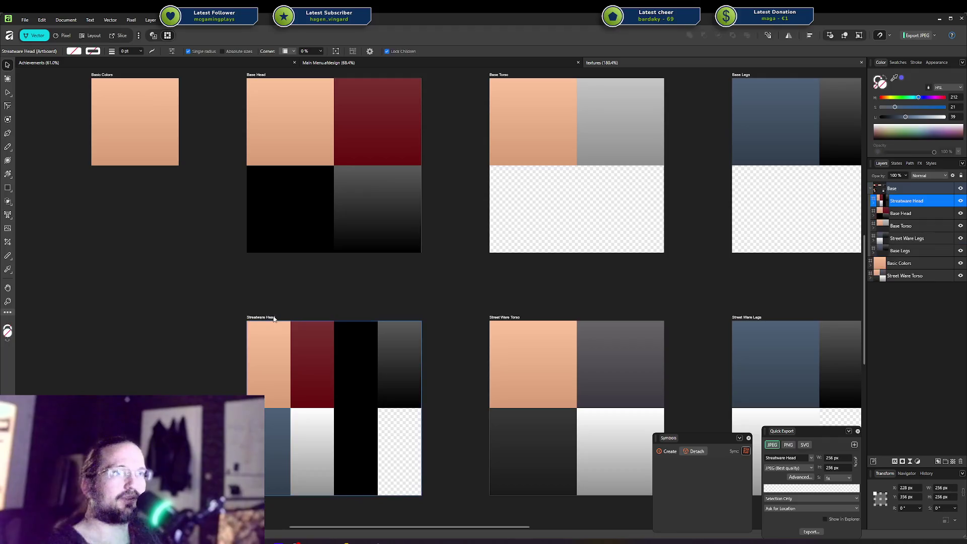
key(Delete)
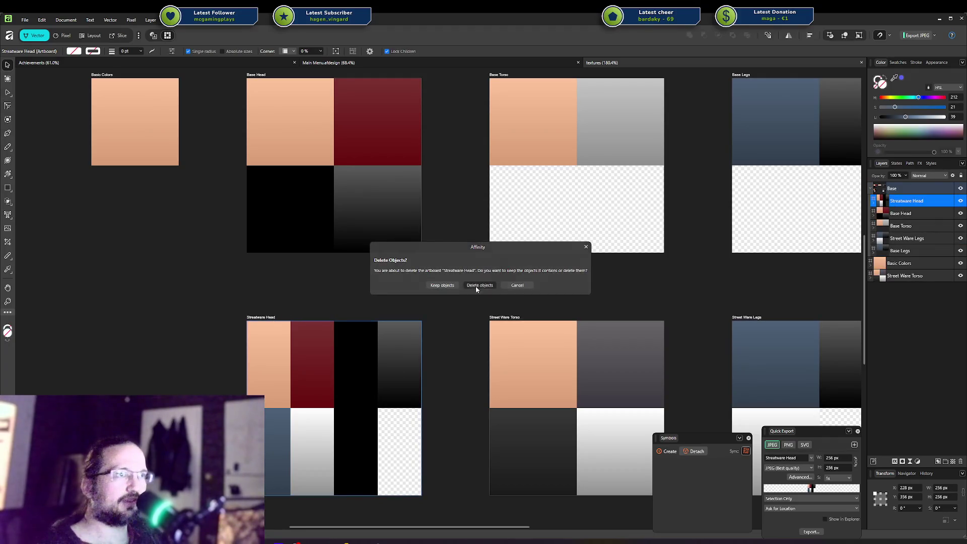
click(475, 286)
drag(484, 291, 362, 301)
scroll(down, 3)
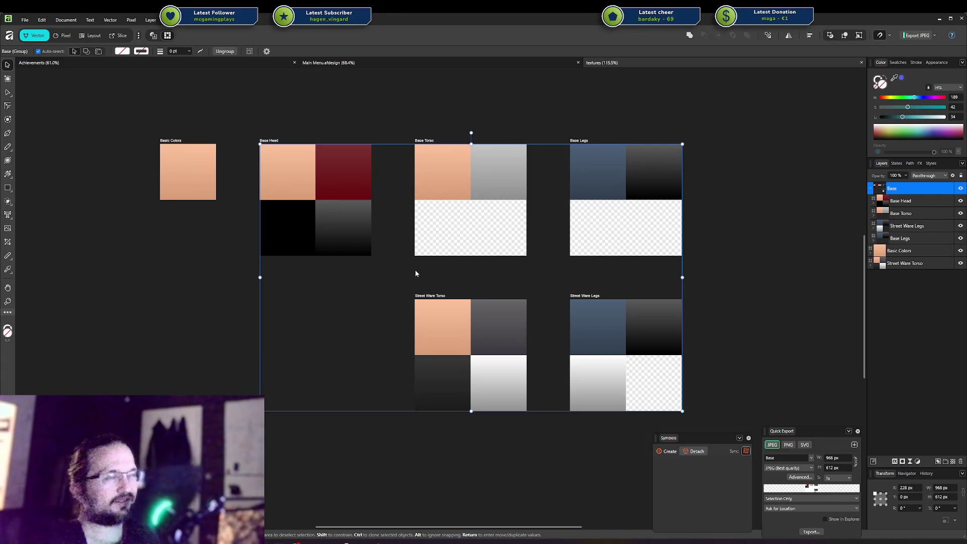
Inspect the Base Head artboard and its Skin swatch without changing them.
scroll(up, 3)
scroll(up, 3)
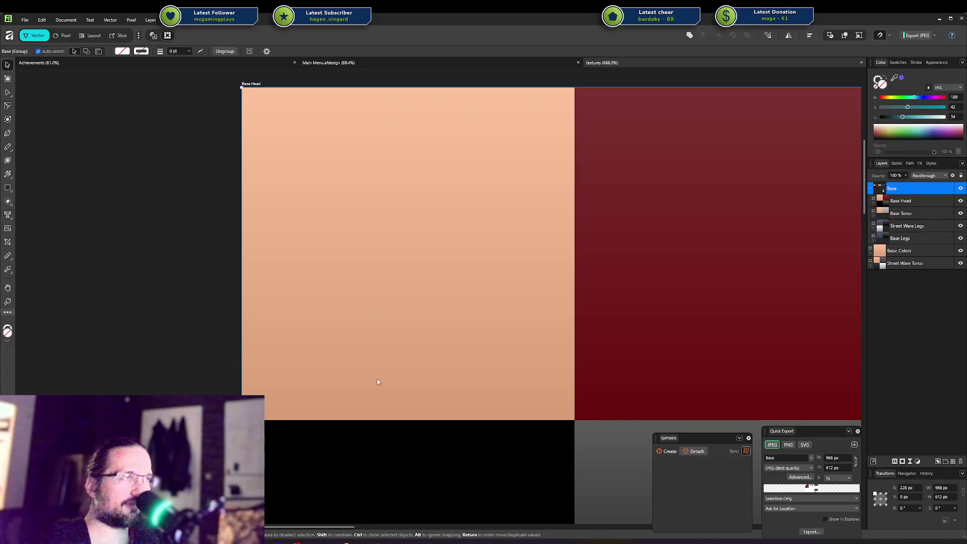
scroll(down, 3)
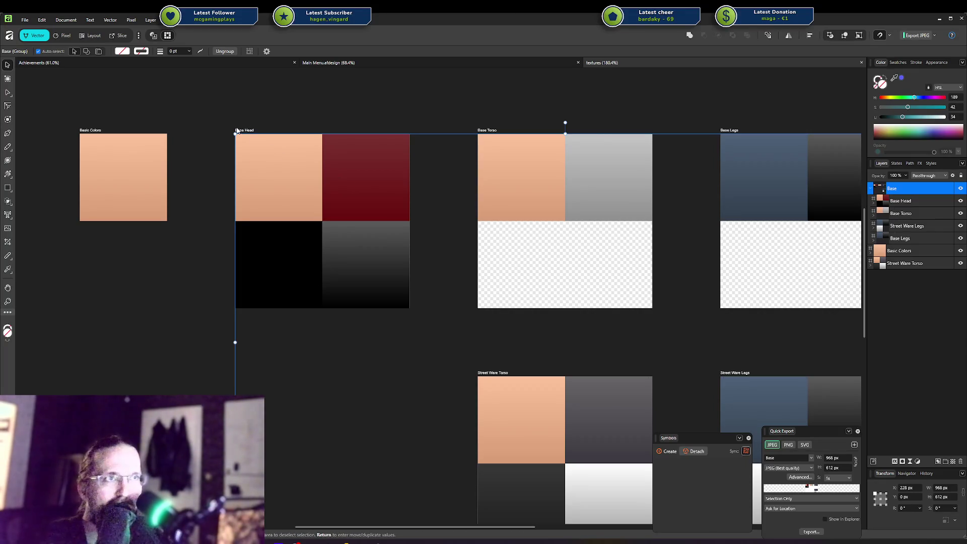
click(245, 131)
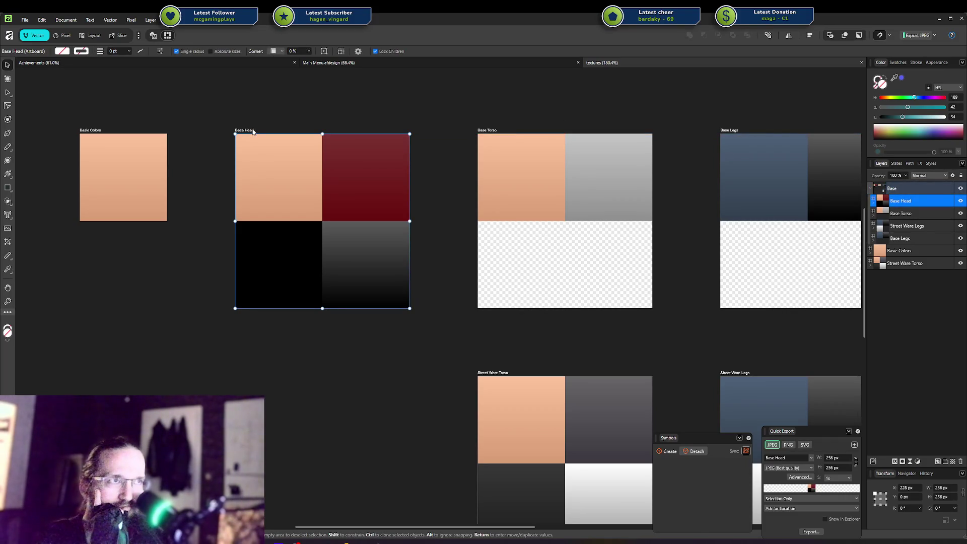
click(282, 173)
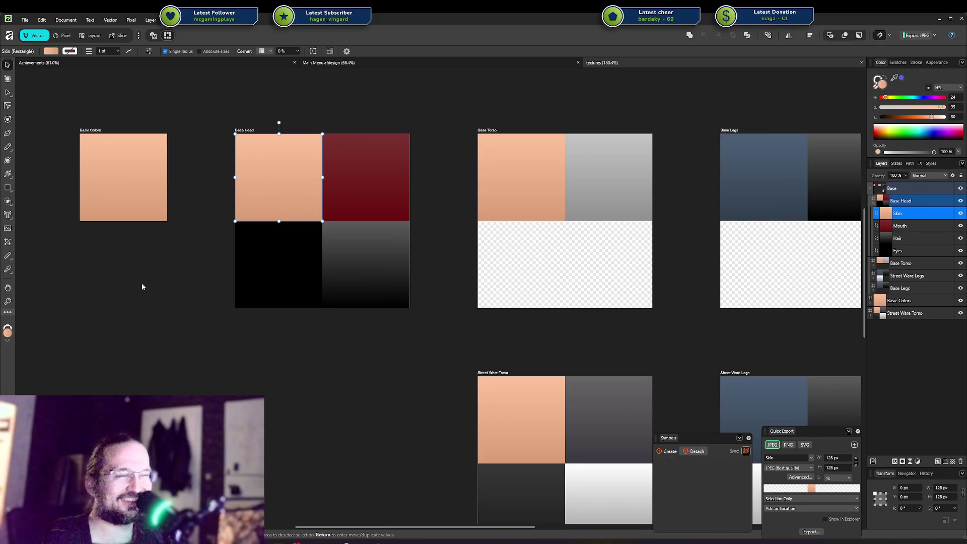
click(158, 328)
Check the Base group, deselect it, and switch back to Blender.
scroll(down, 3)
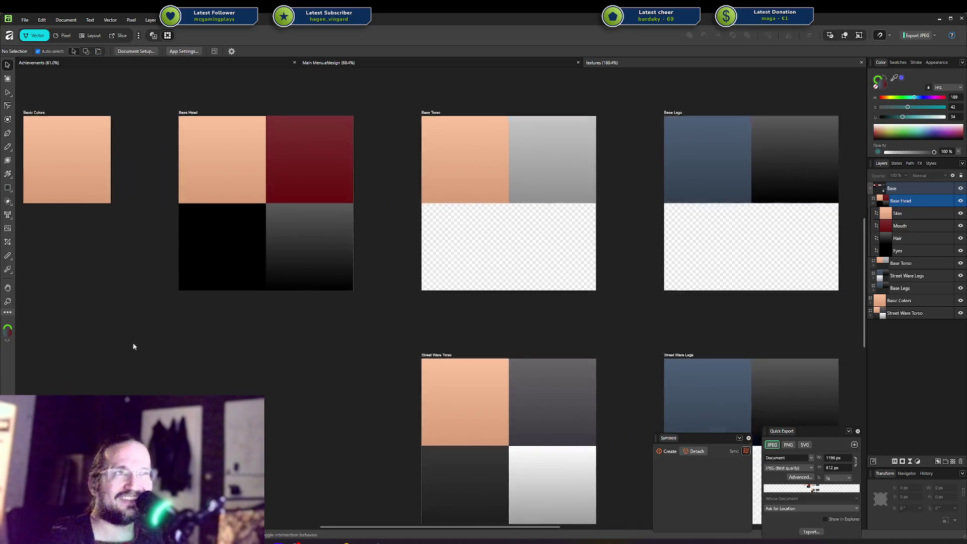
scroll(up, 3)
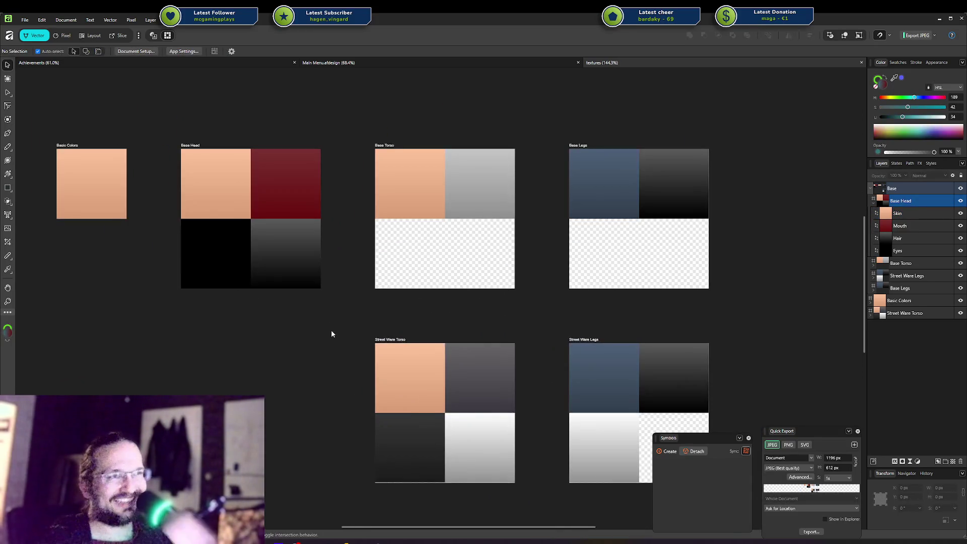
click(284, 327)
click(119, 355)
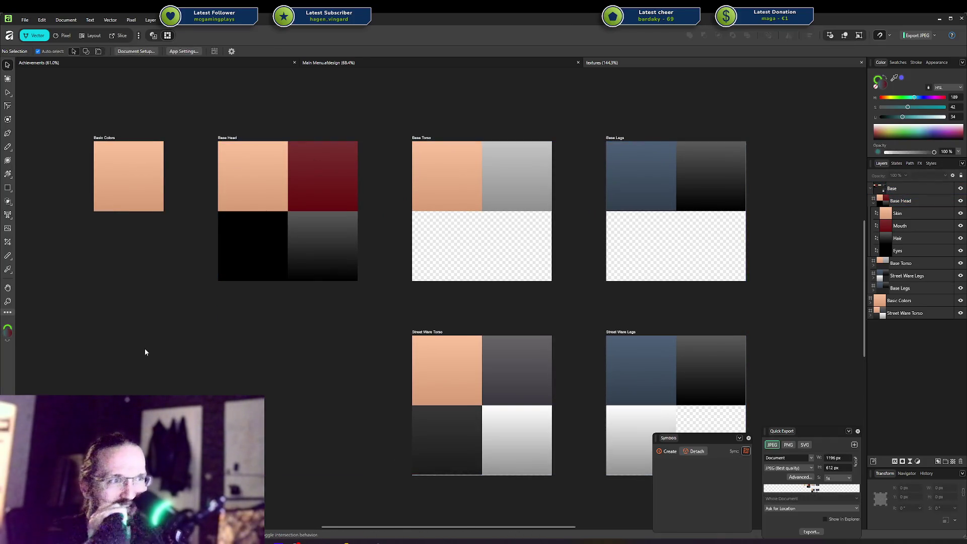
key(alt+Tab)
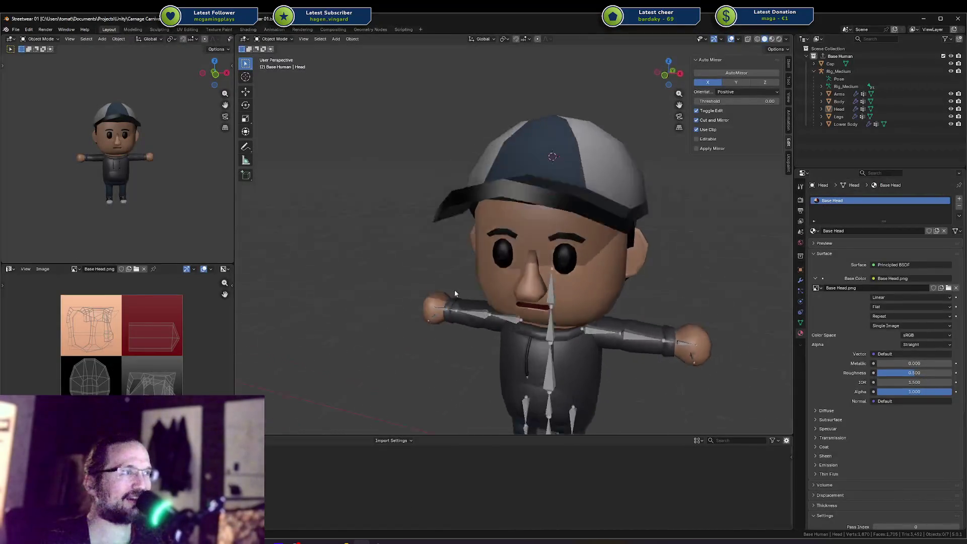
Save the Blender file, then in Rider commit all 11 changed files as 'cleanup' and push them.
key(ctrl+s)
key(alt+Tab)
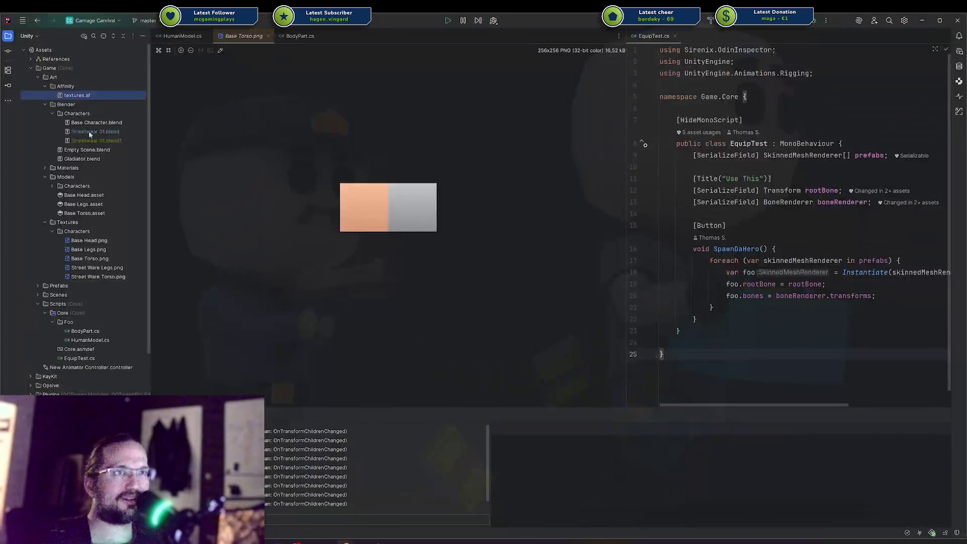
click(8, 51)
click(31, 63)
click(63, 320)
text(cleanup)
key(ctrl+alt+k)
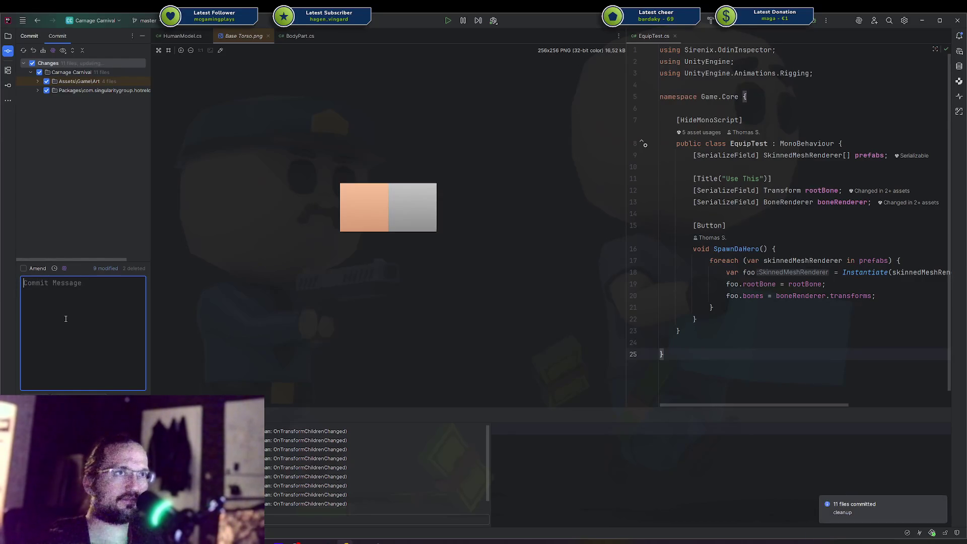
key(Return)
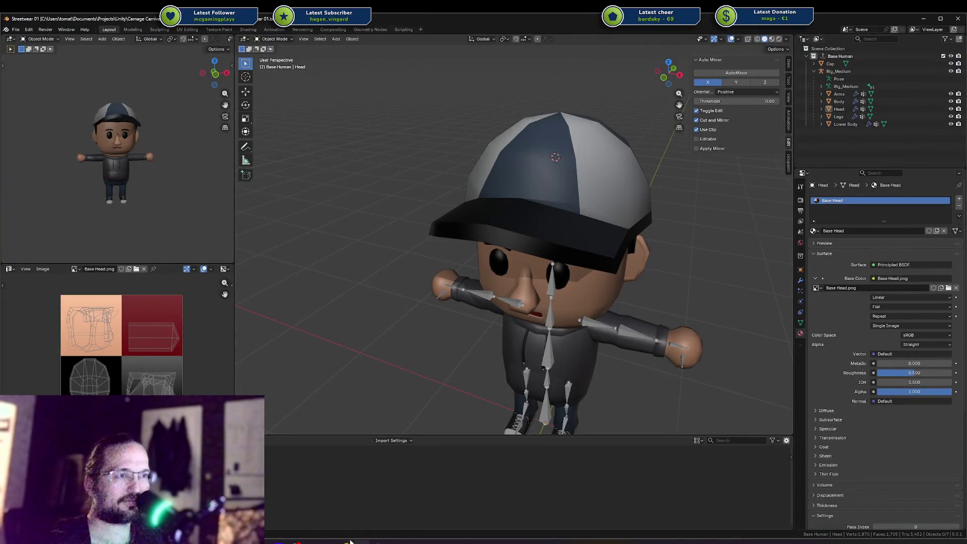
key(alt+Tab)
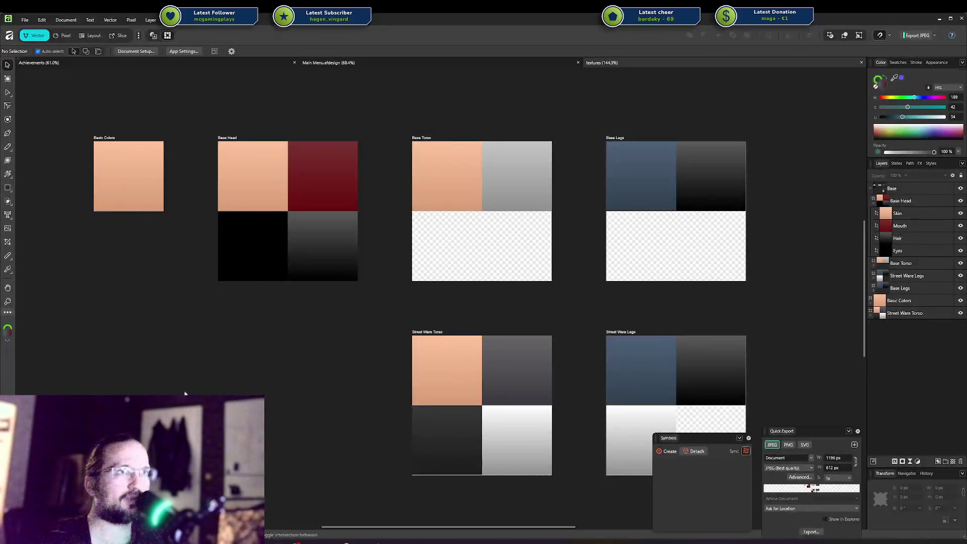
scroll(down, 3)
scroll(up, 3)
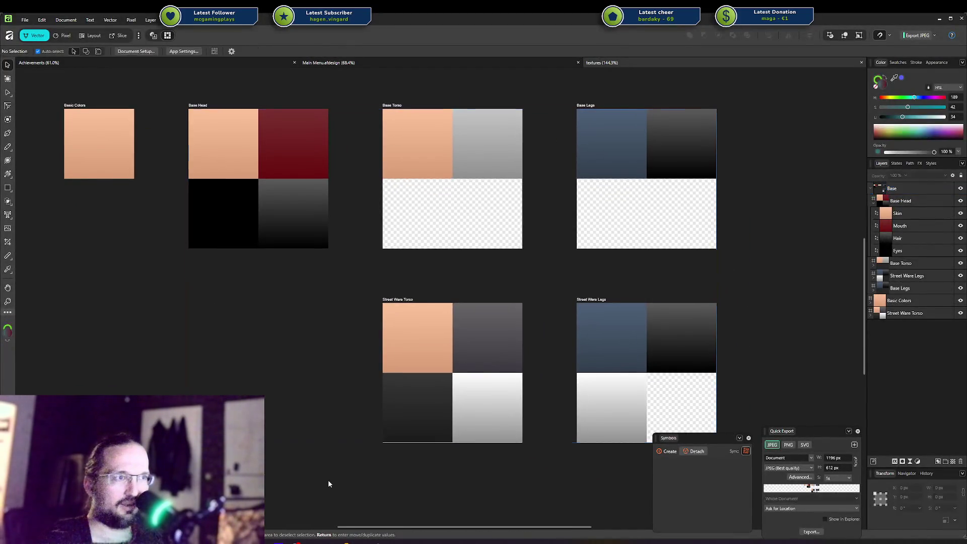
click(412, 335)
click(421, 409)
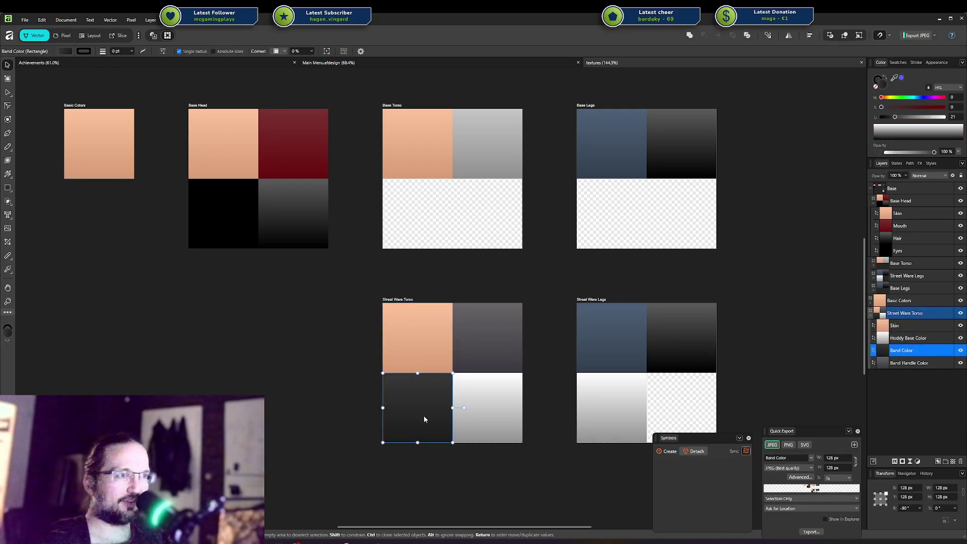
click(338, 403)
scroll(up, 3)
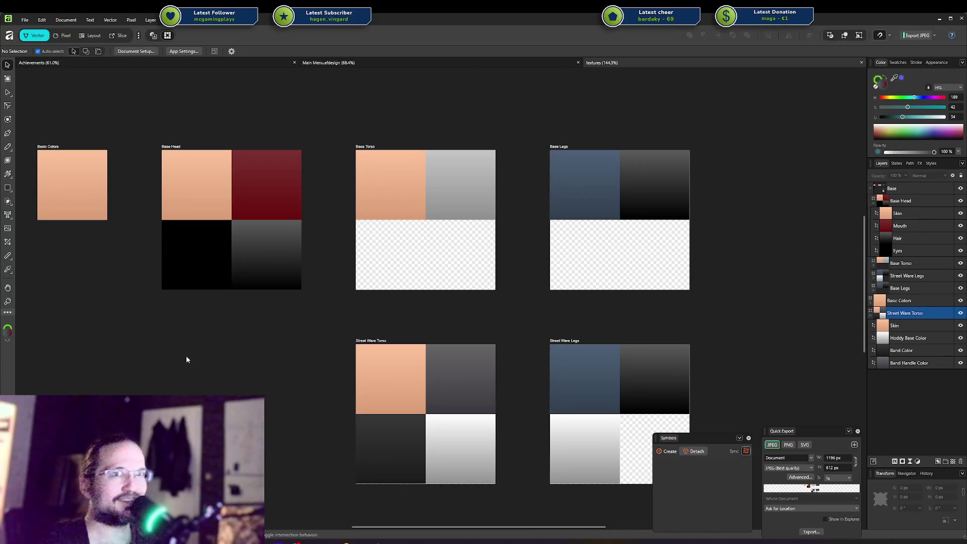
Deselect the Base group in the Affinity textures document and minimise Affinity Designer to reveal Blender.
click(189, 357)
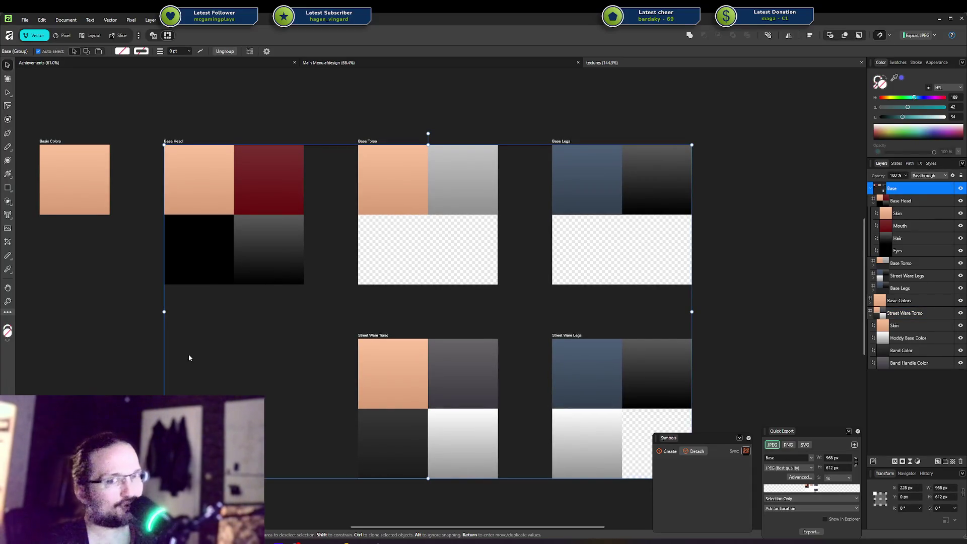
click(83, 340)
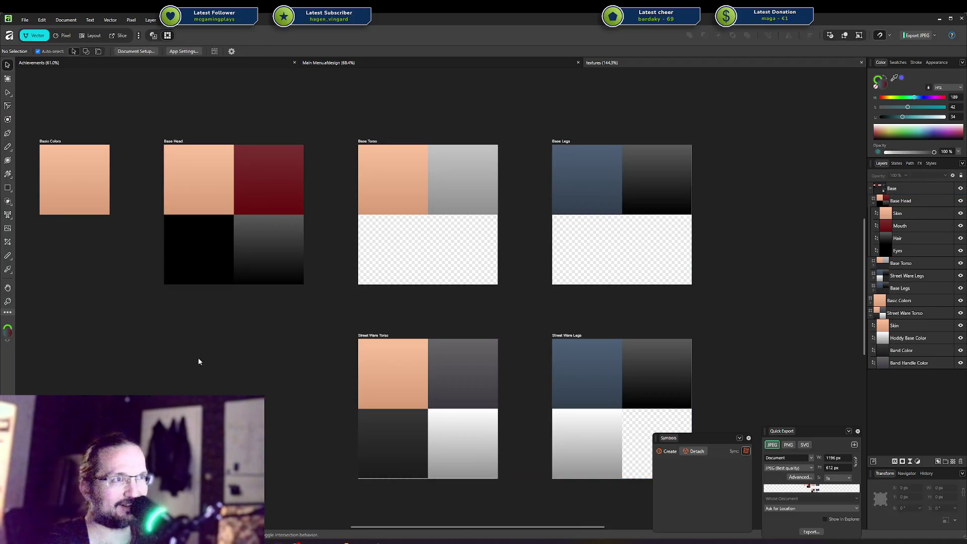
drag(274, 367, 269, 391)
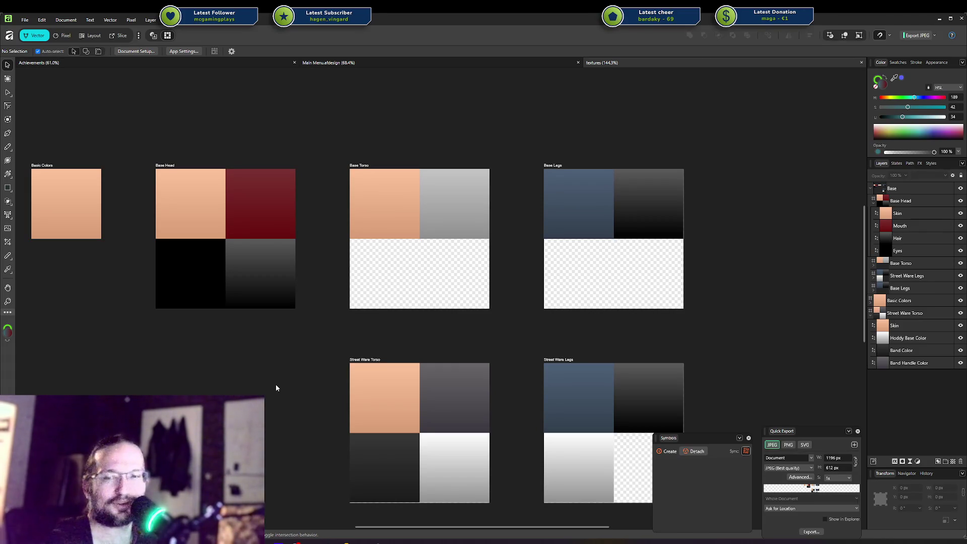
drag(277, 372, 260, 353)
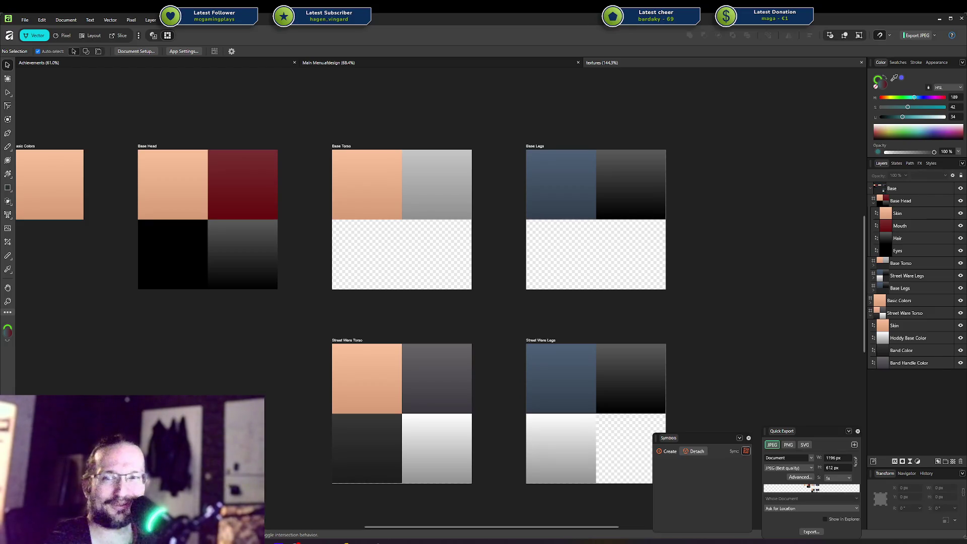
drag(178, 361, 196, 344)
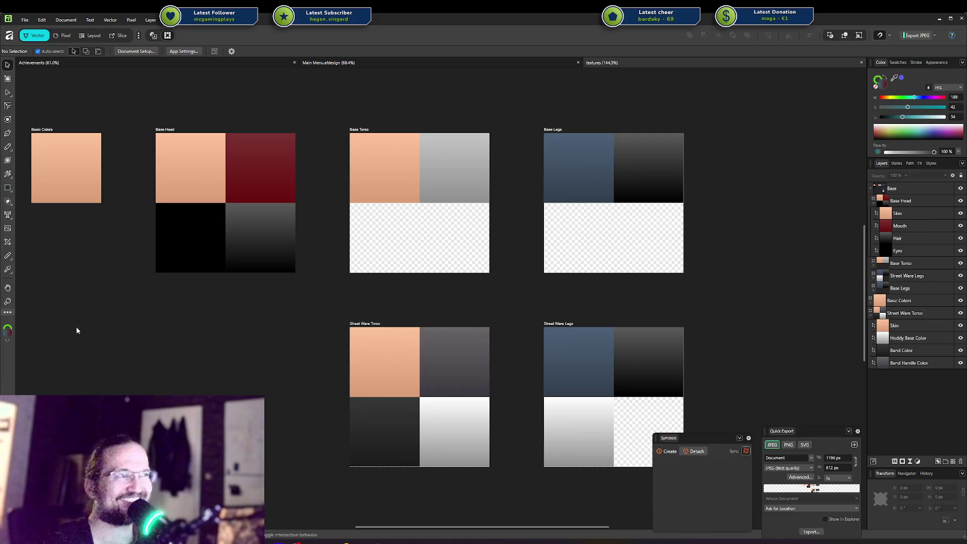
click(200, 382)
key(ctrl+d)
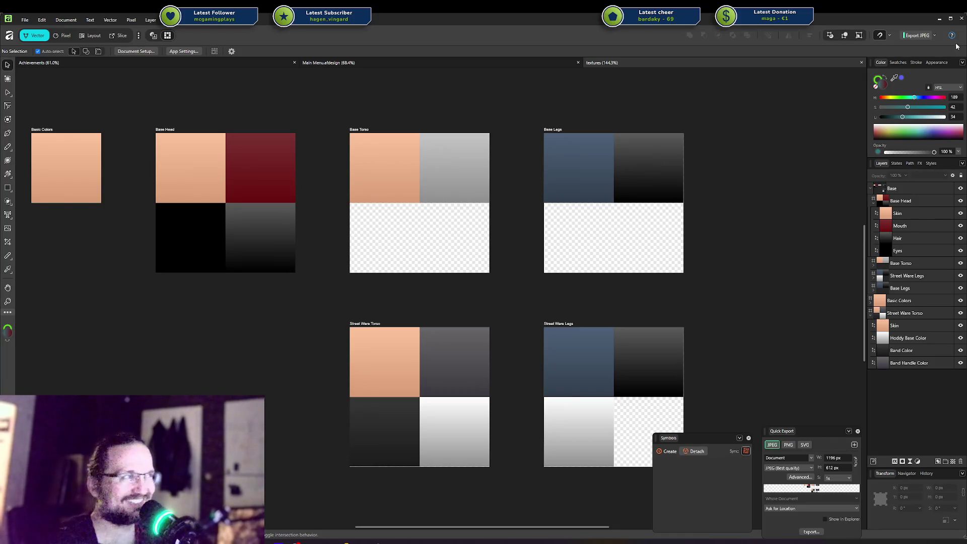
click(939, 20)
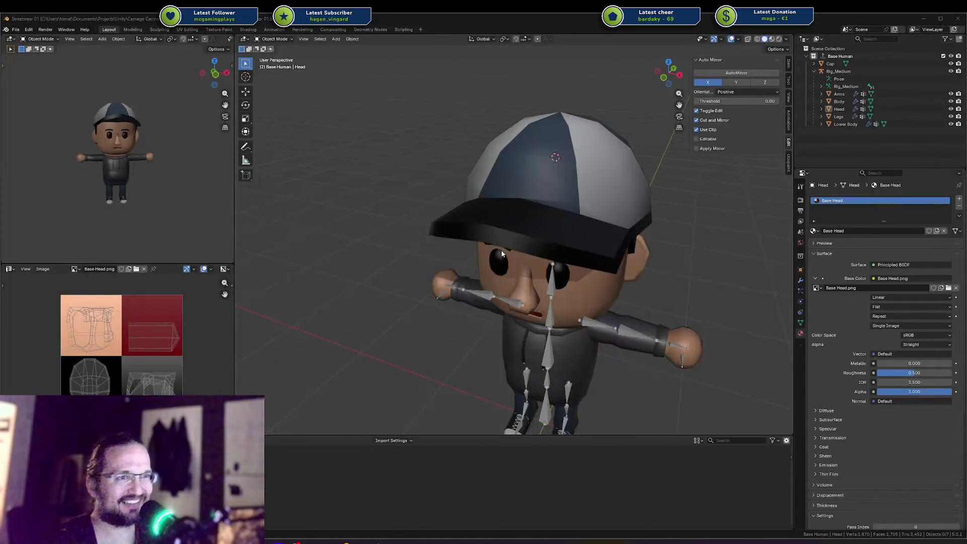
click(379, 541)
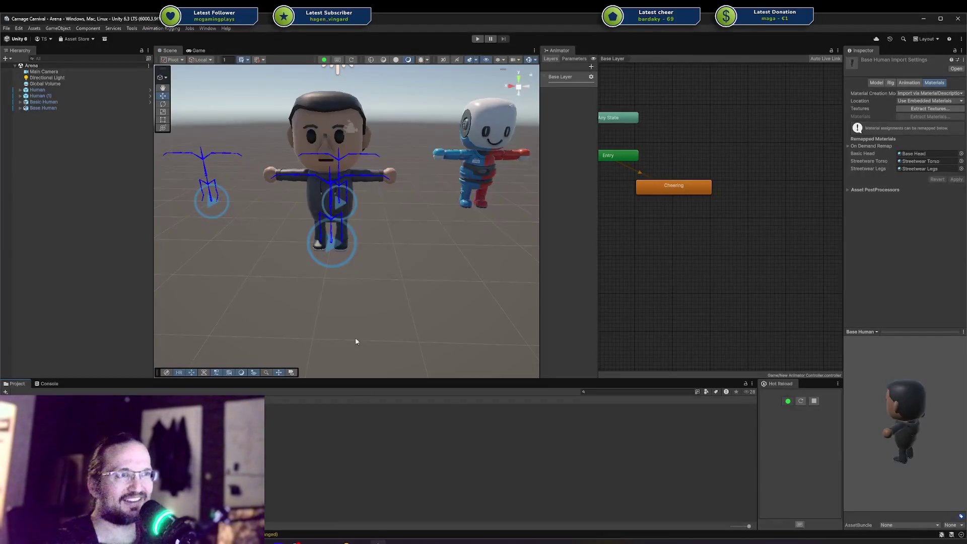
drag(337, 208, 336, 214)
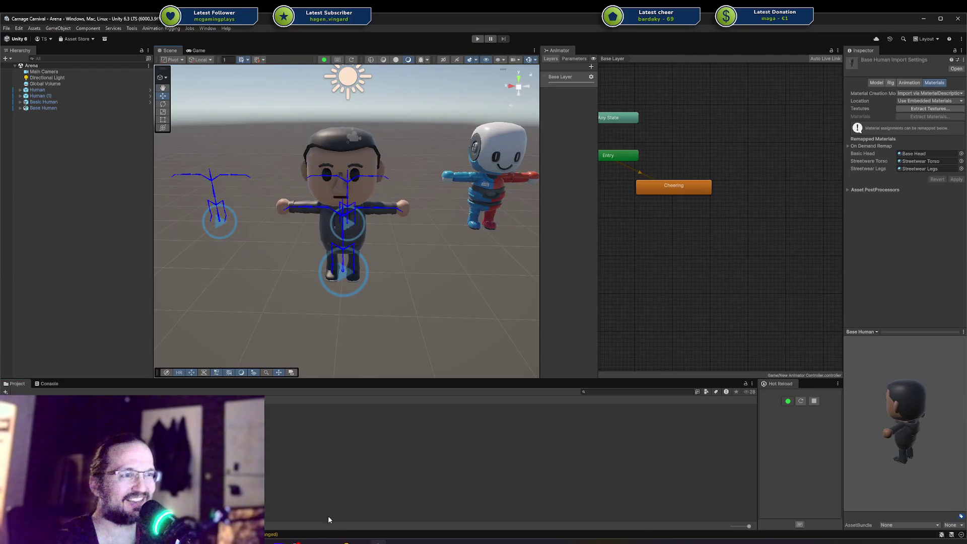
click(361, 542)
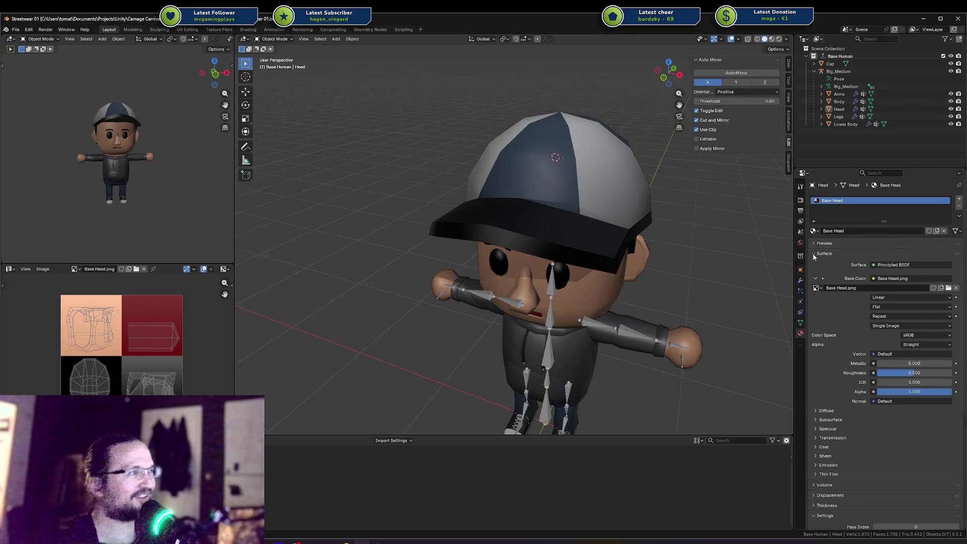
Save, then rename the Base Human collection to 'HumanStreetwere'.
click(839, 56)
key(ctrl+s)
drag(534, 177, 575, 186)
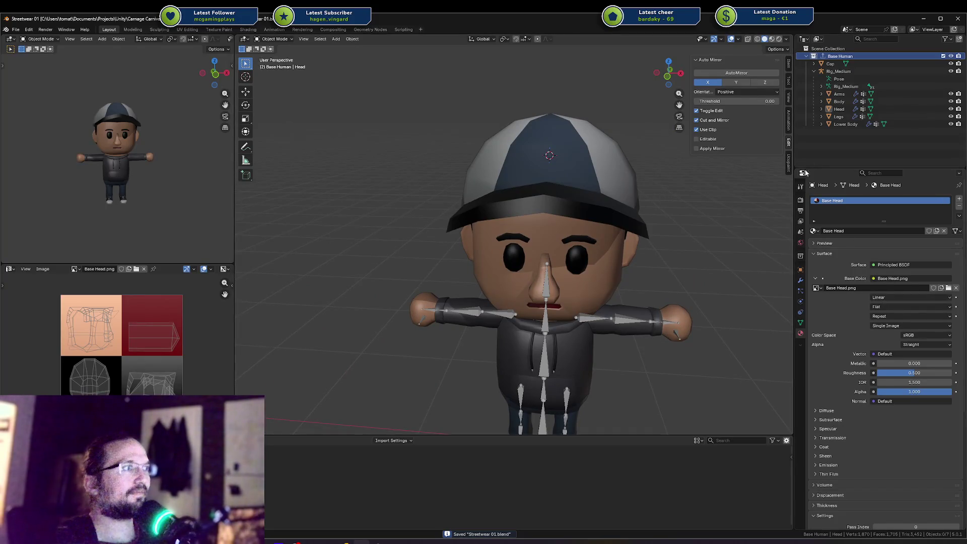
double_click(834, 57)
text(Human)
text(Streetwe)
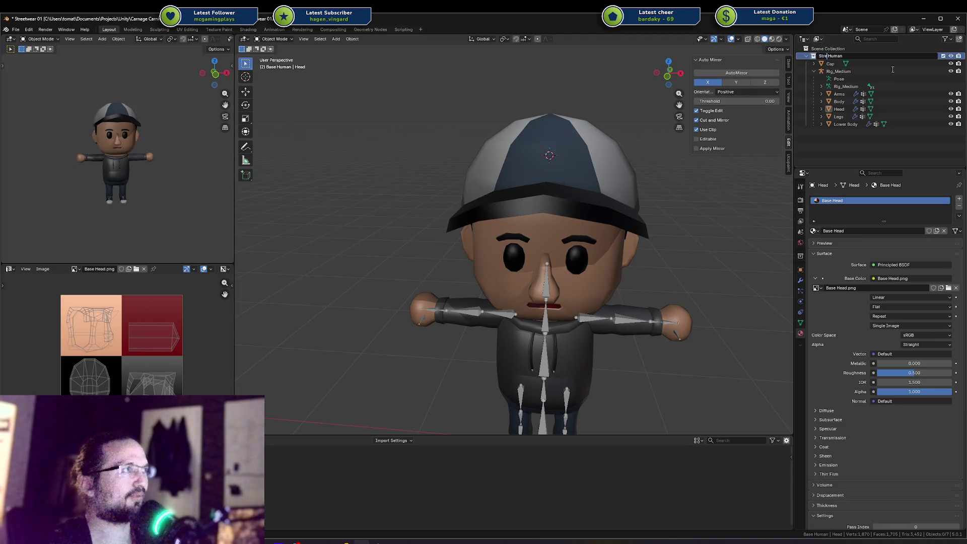
text(re)
key(Return)
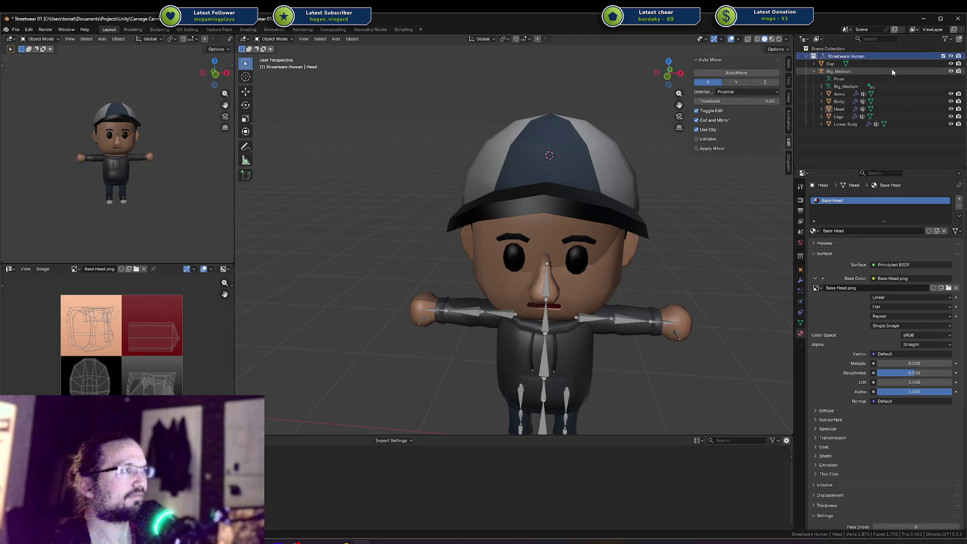
Correct the collection name to Streetware, save, and drag the Cap out to the scene level.
double_click(870, 55)
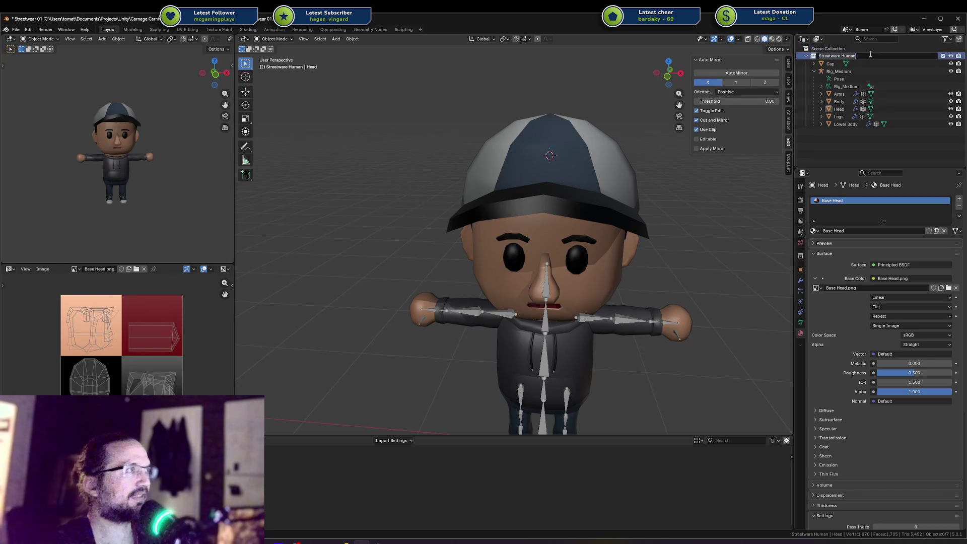
key(ctrl+BackSpace)
key(ctrl+BackSpace)
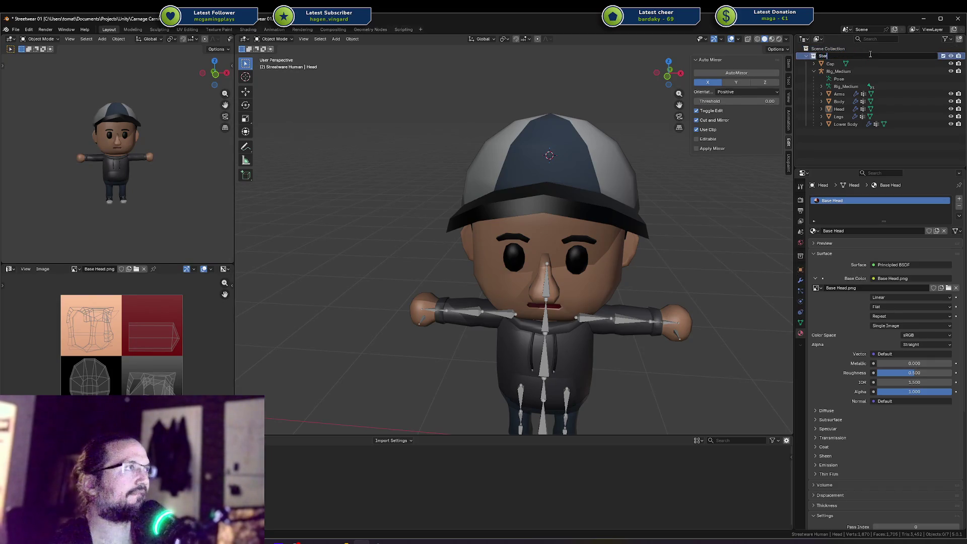
text(tware)
key(Return)
key(ctrl+s)
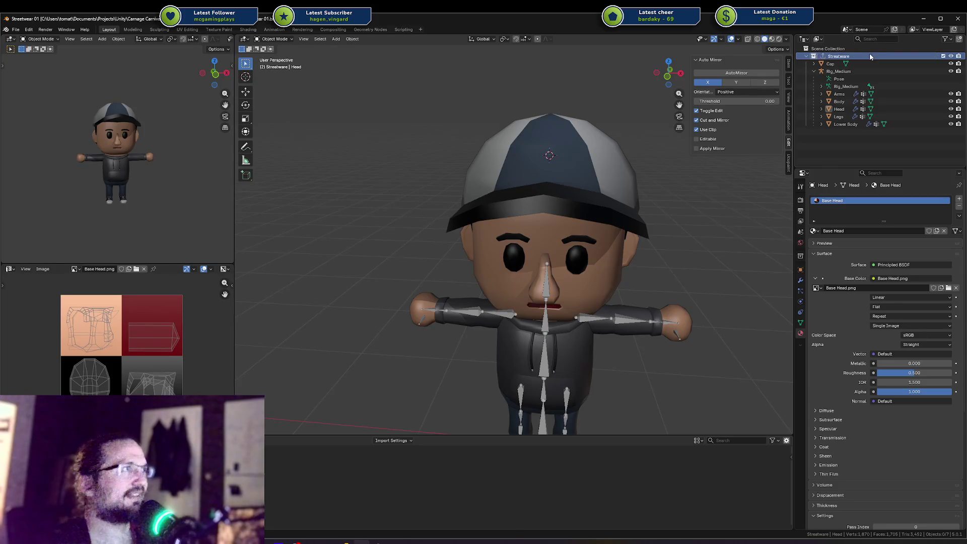
drag(847, 65, 830, 49)
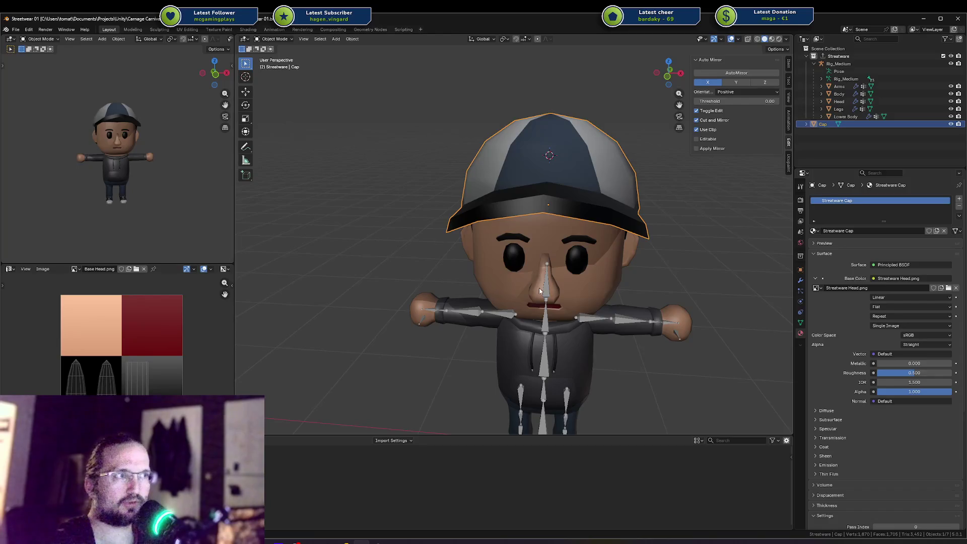
In the Streetware collection's FBX exporter, replace Base Human in the file path with 'Streatware 01'.
drag(612, 280, 584, 261)
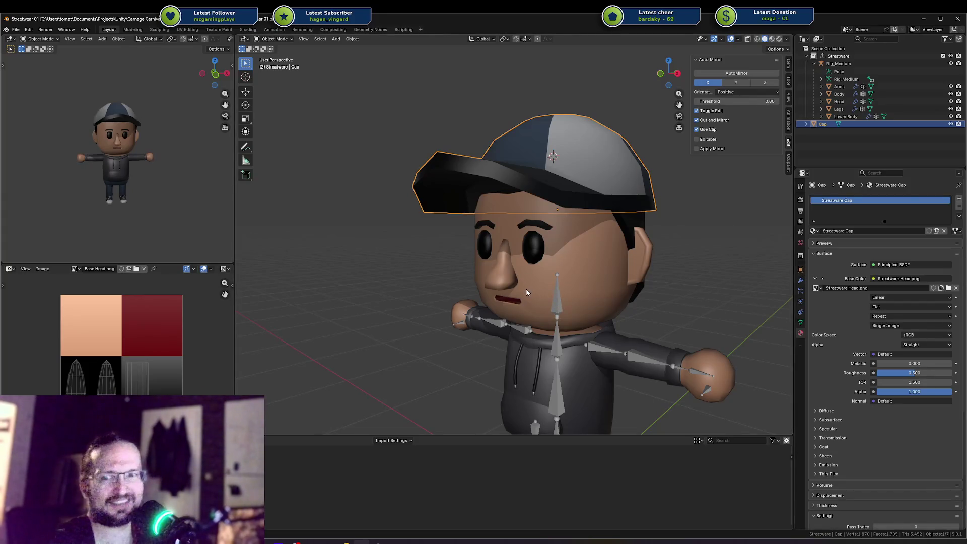
click(800, 280)
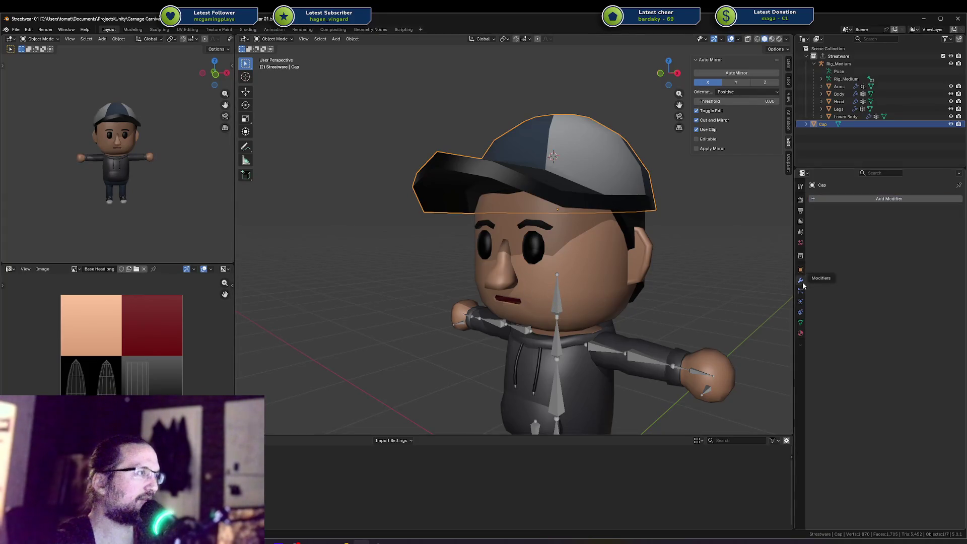
click(830, 57)
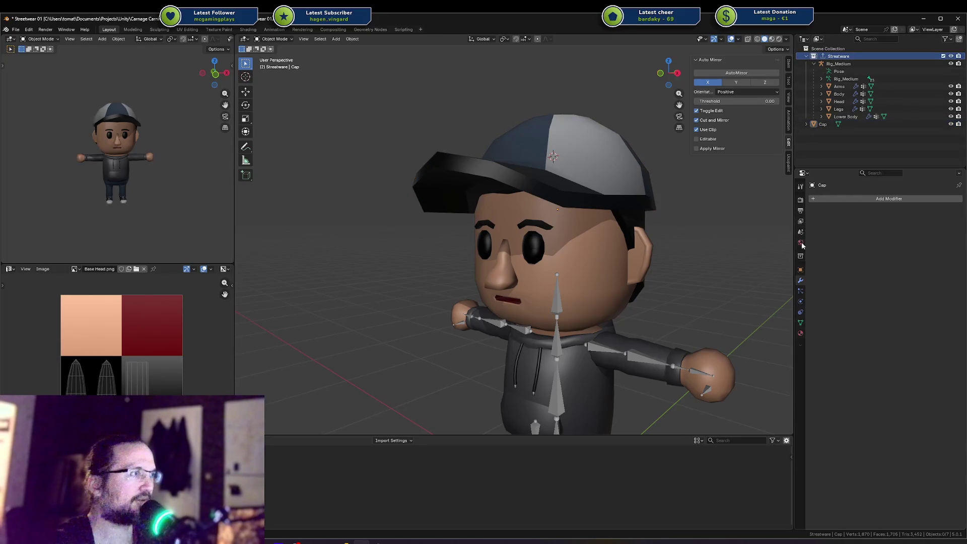
click(800, 256)
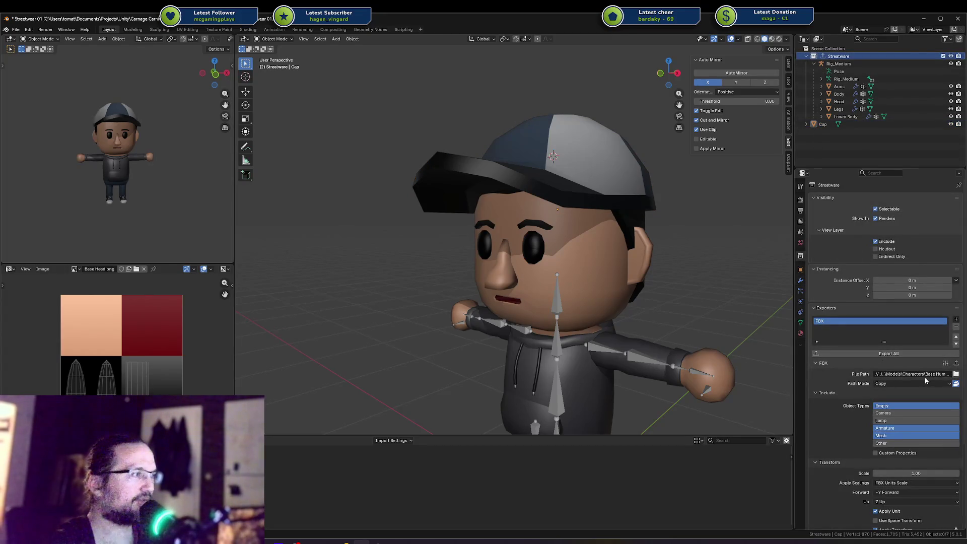
click(929, 376)
click(922, 374)
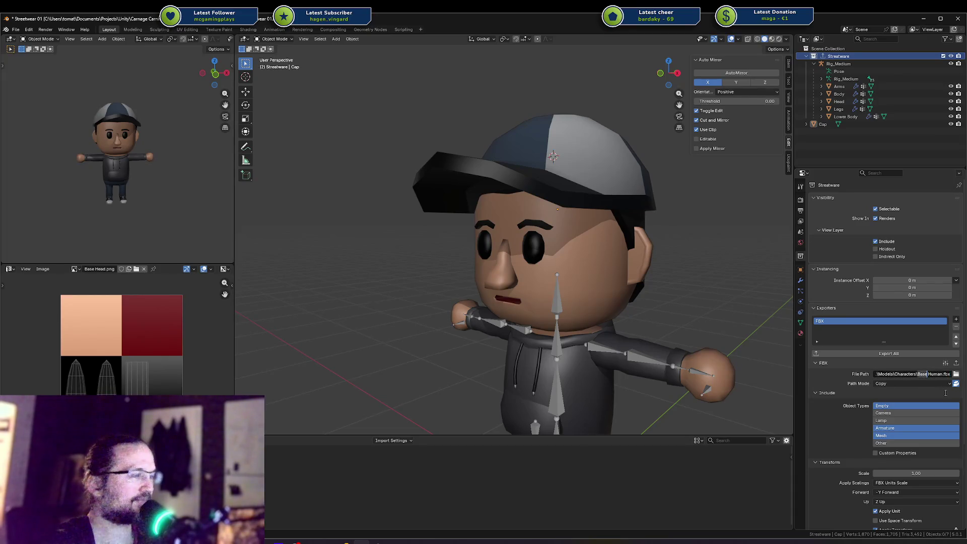
key(ctrl+BackSpace)
key(ctrl+Delete)
text(s\S)
text(trea)
text(tware)
text( 01)
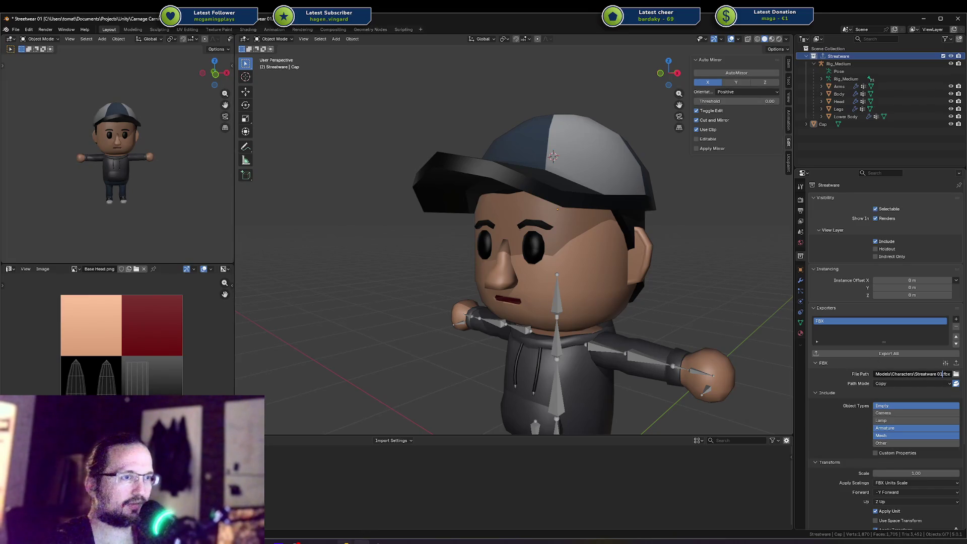
In Rider's project tree, delete the Streetwear 01.blend1 backup and expand Models > Characters.
click(346, 542)
click(8, 36)
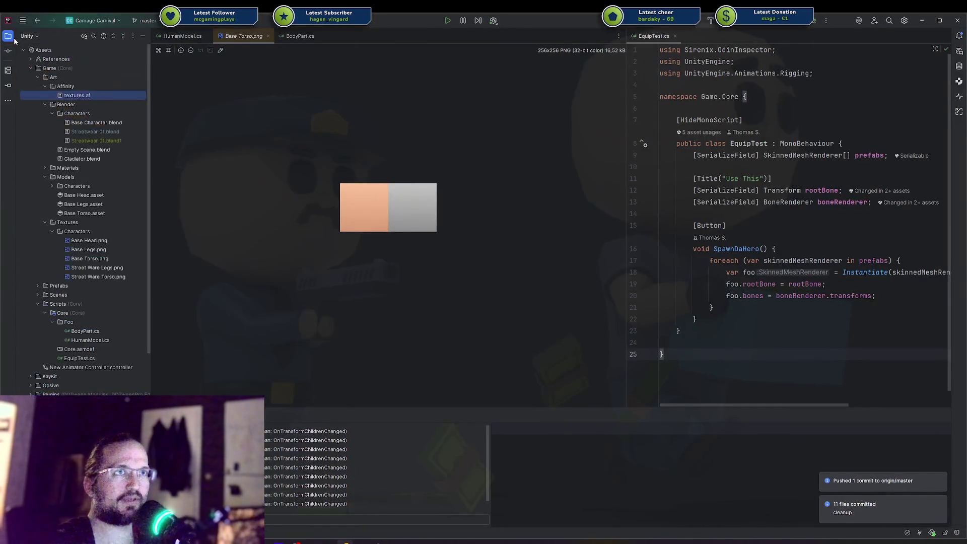
click(108, 132)
click(113, 143)
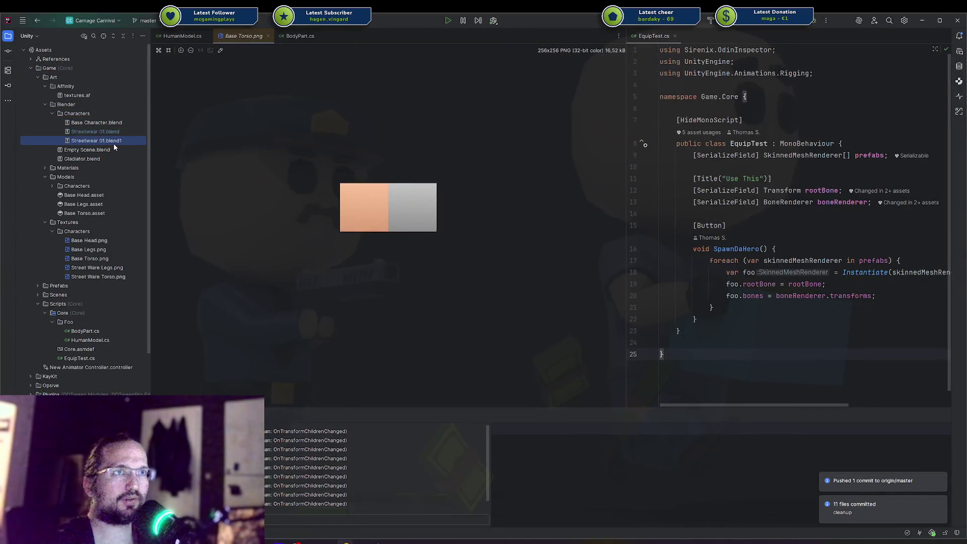
key(Delete)
key(Return)
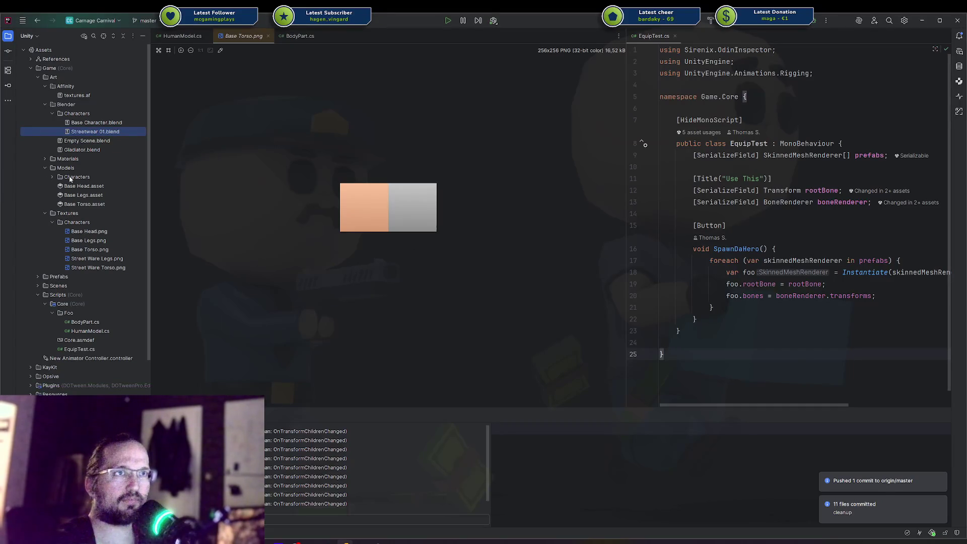
click(52, 177)
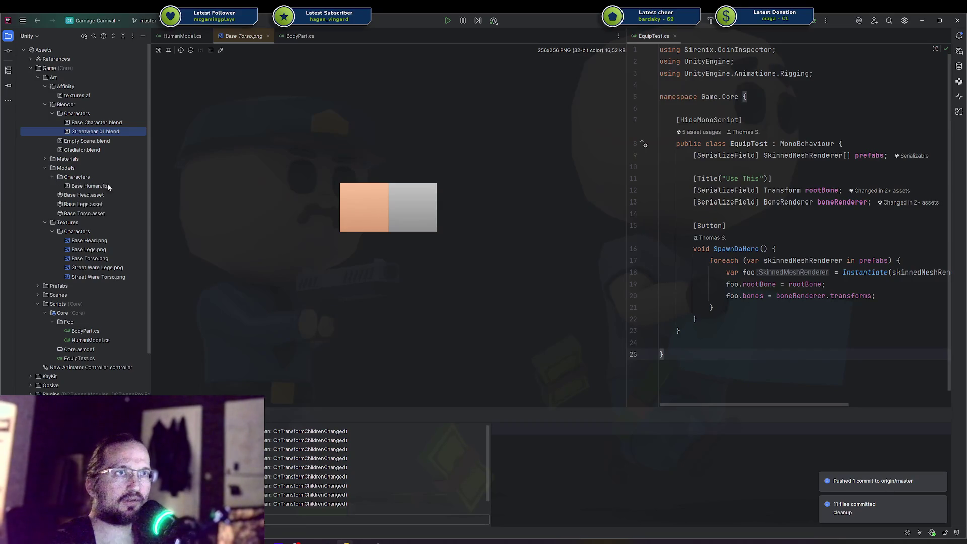
key(alt+Tab)
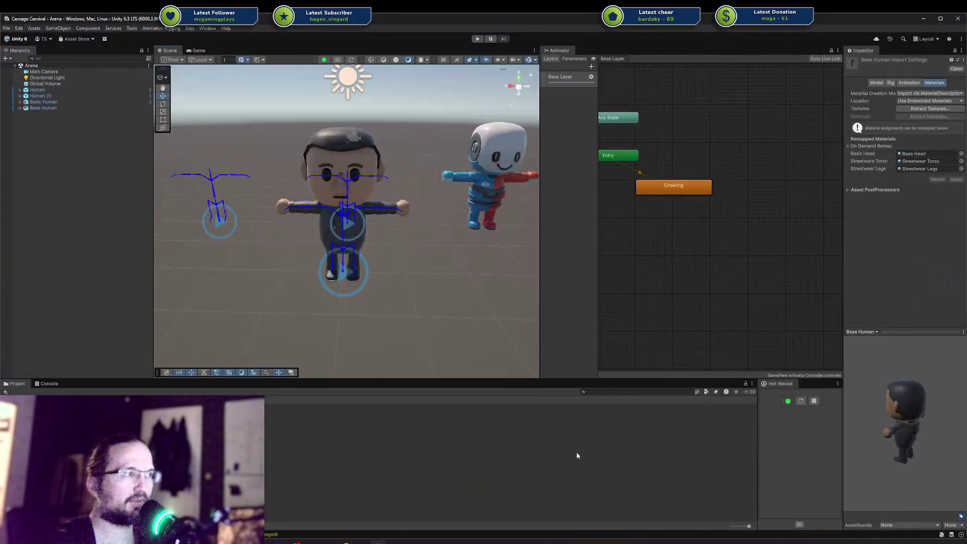
Export the Streetware collection to FBX and save Streetwear 01.blend.
click(362, 542)
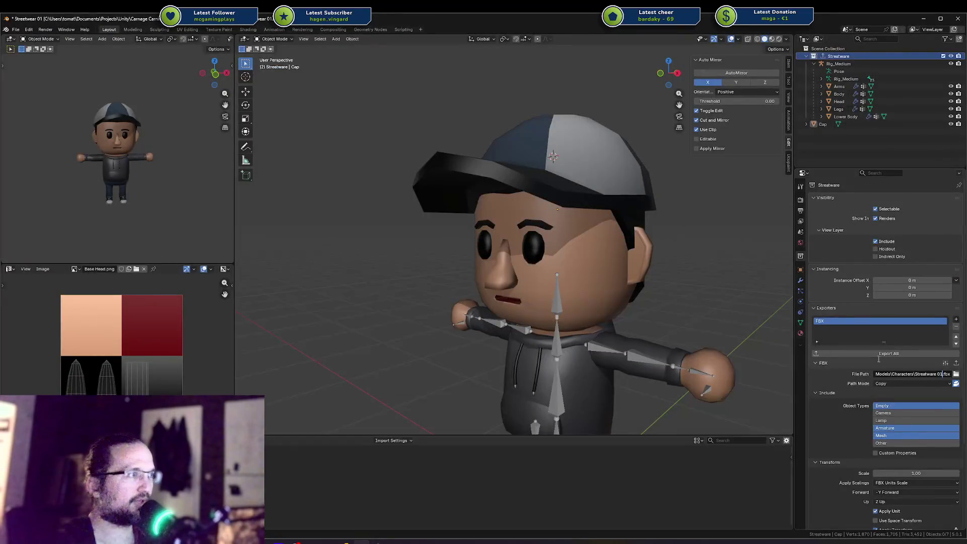
click(879, 356)
click(879, 356)
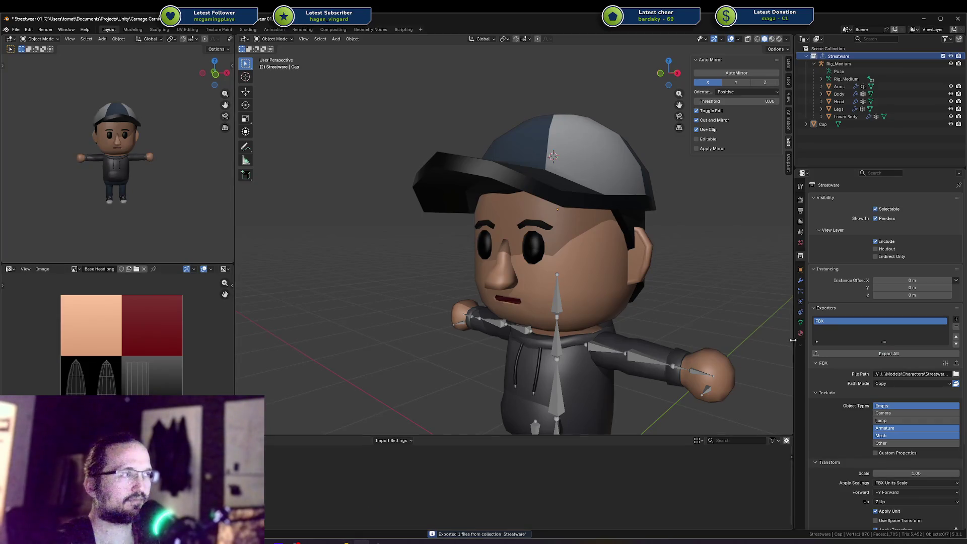
key(ctrl+s)
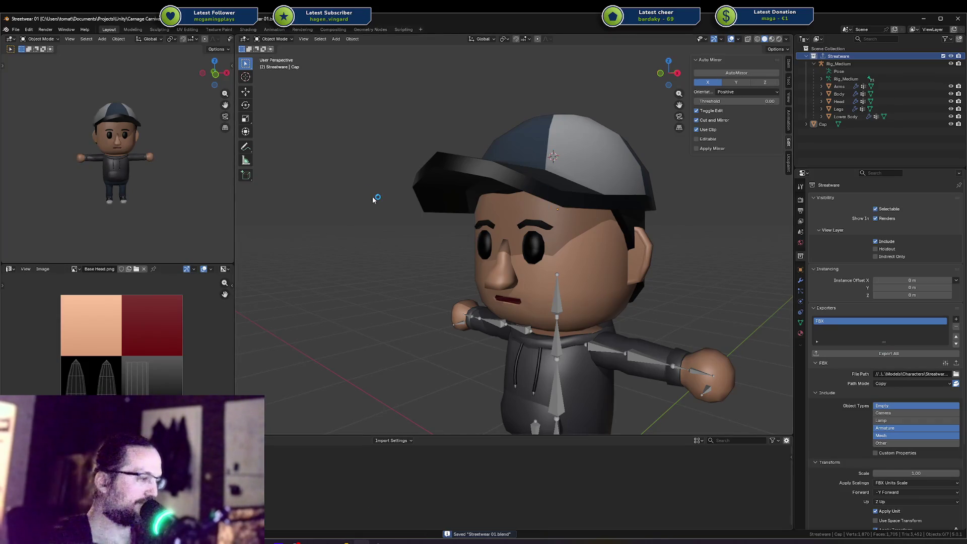
Open Base Character.blend from recent files and export its Base Human collection to FBX.
key(ctrl+shift+o)
click(372, 204)
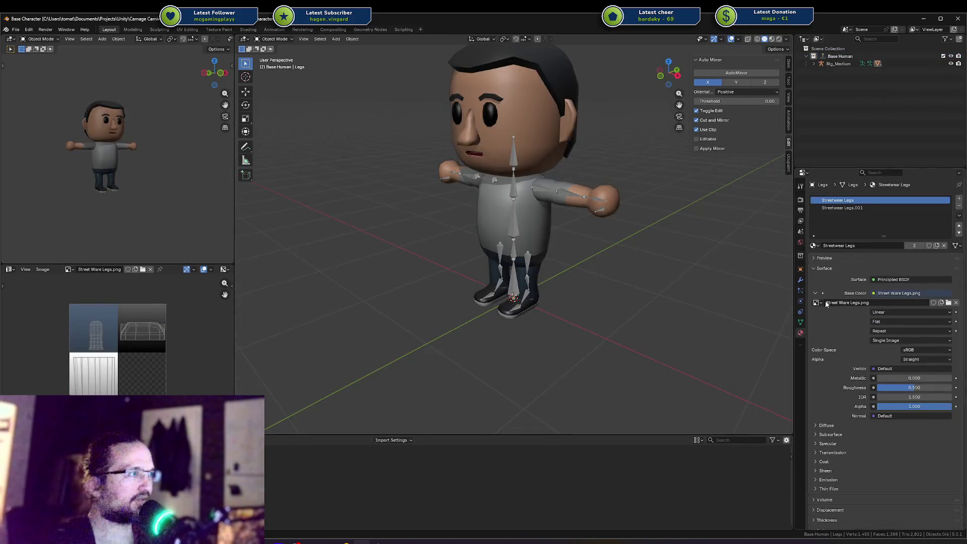
click(800, 269)
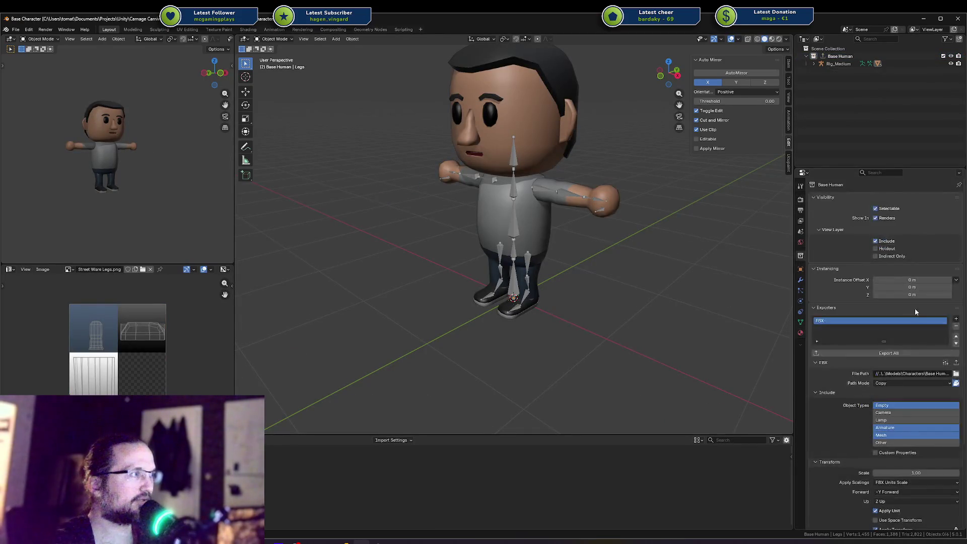
click(894, 354)
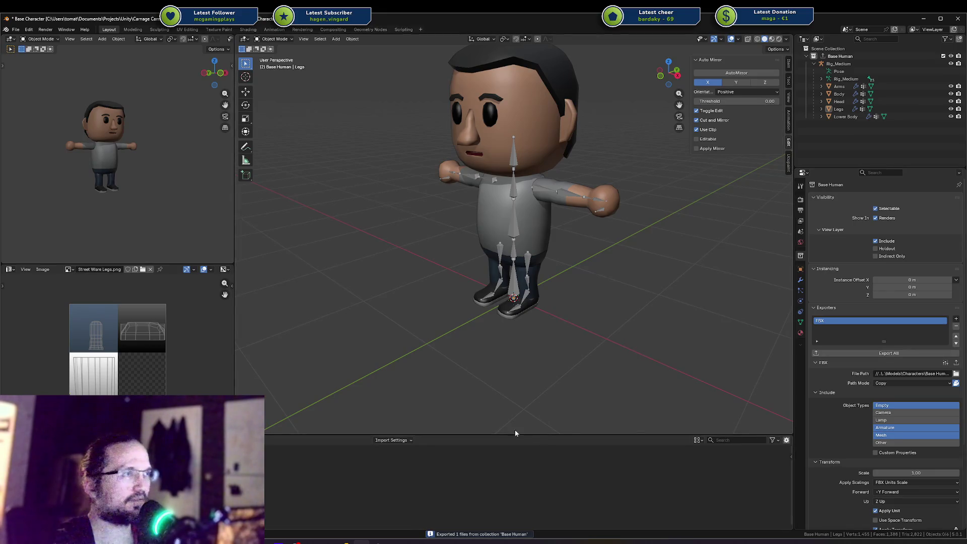
click(378, 542)
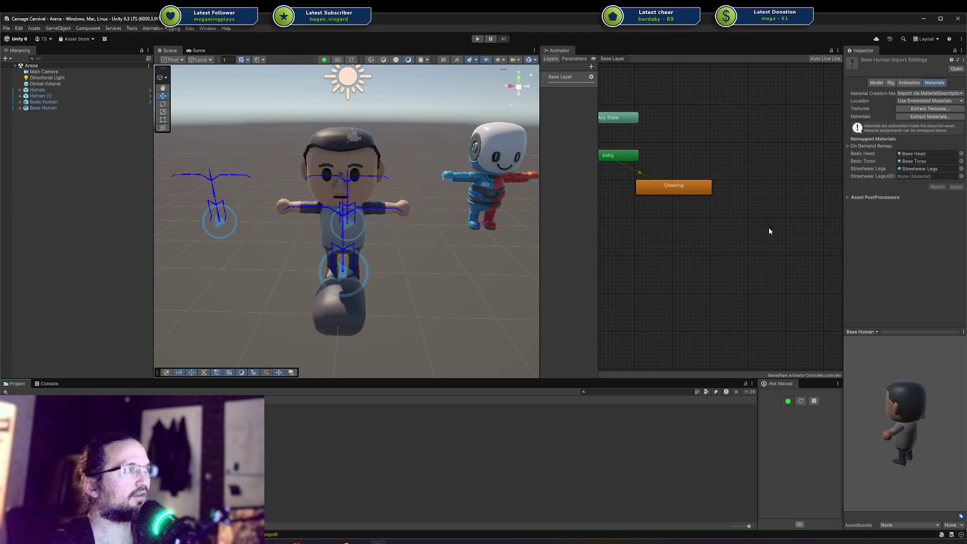
click(363, 543)
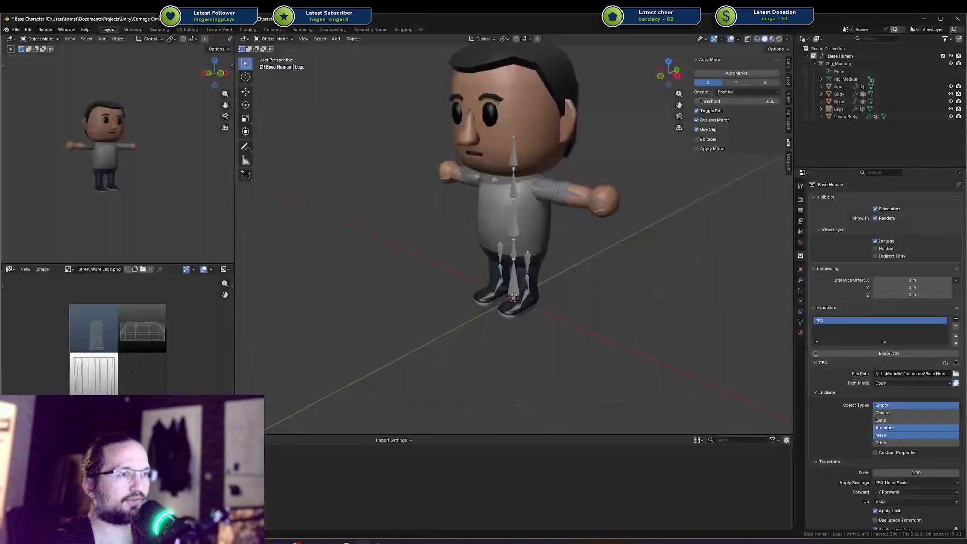
click(362, 543)
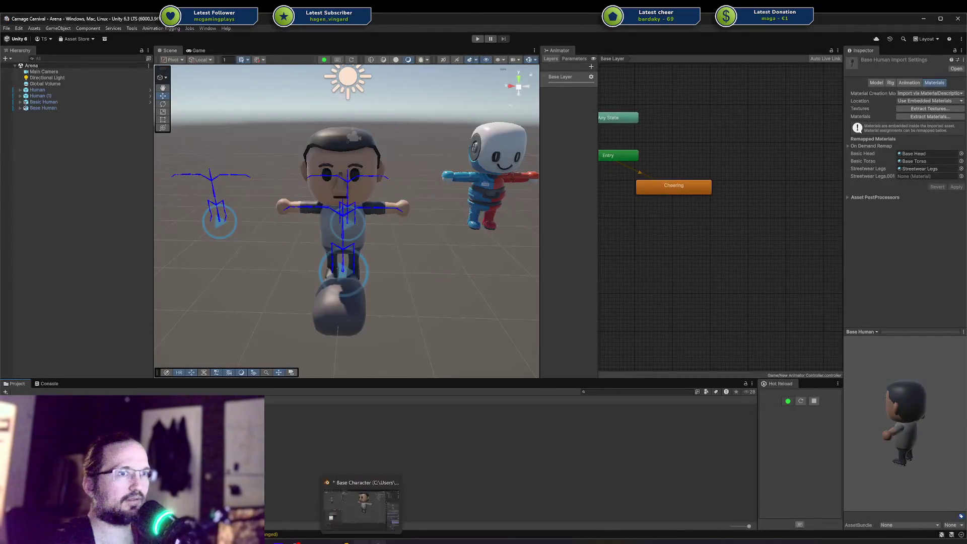
click(363, 542)
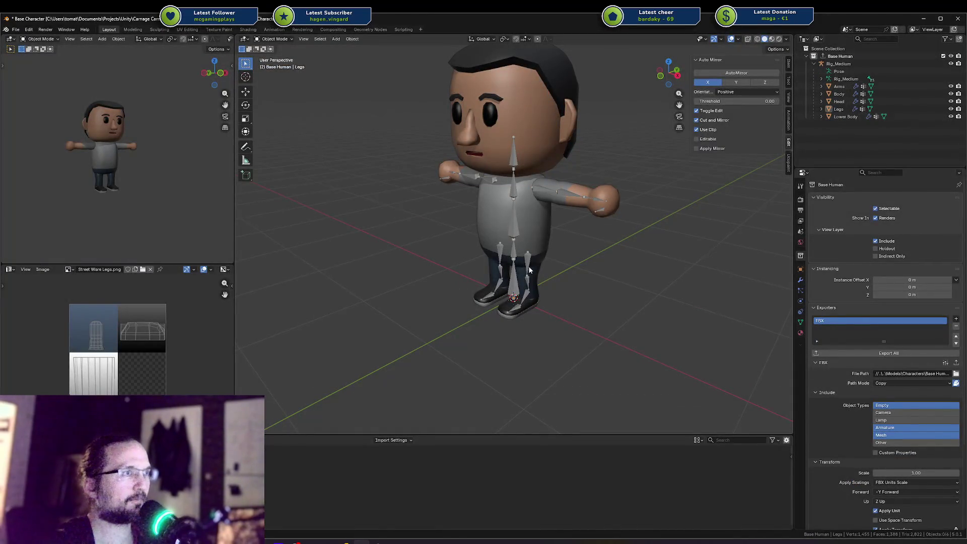
Assign the Basic Legs material to both the Lower Body and Legs slots, then save.
click(529, 271)
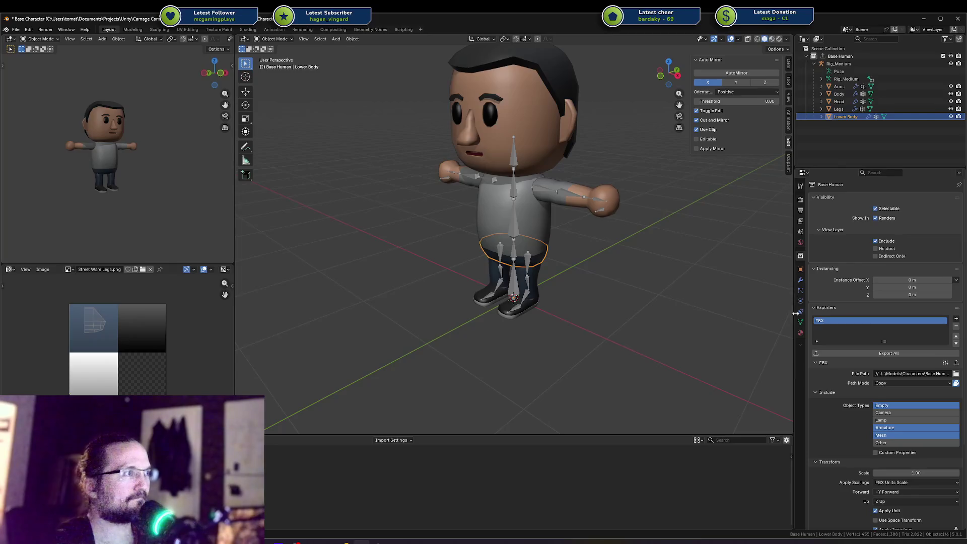
click(801, 333)
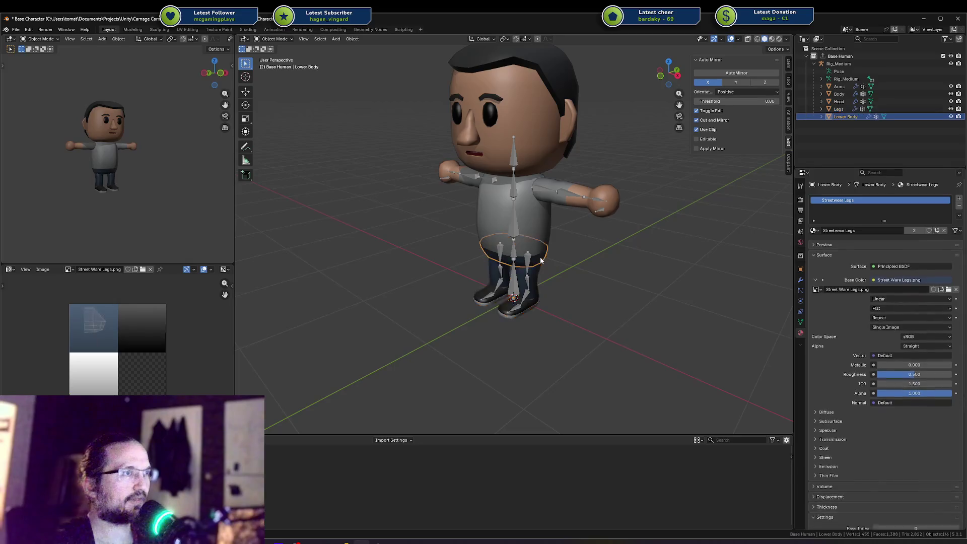
click(814, 230)
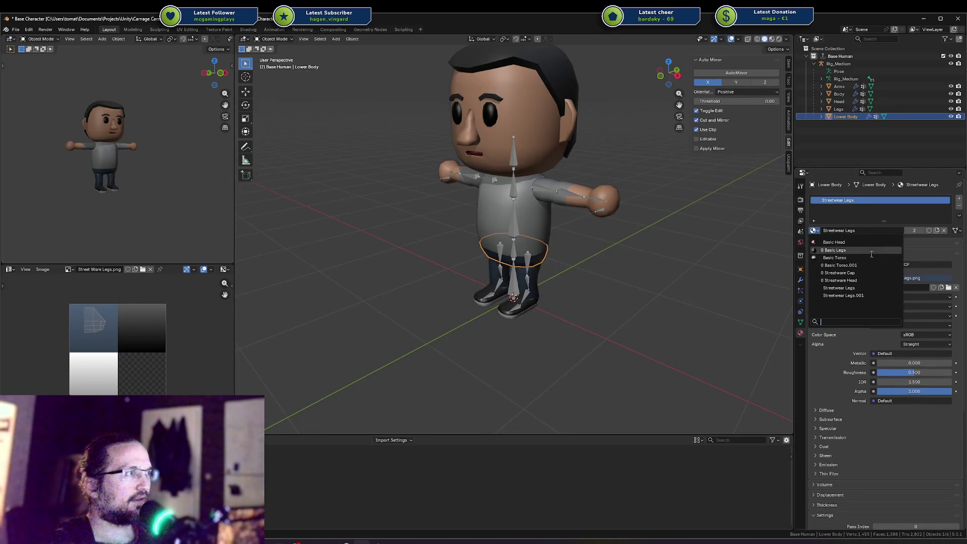
click(868, 250)
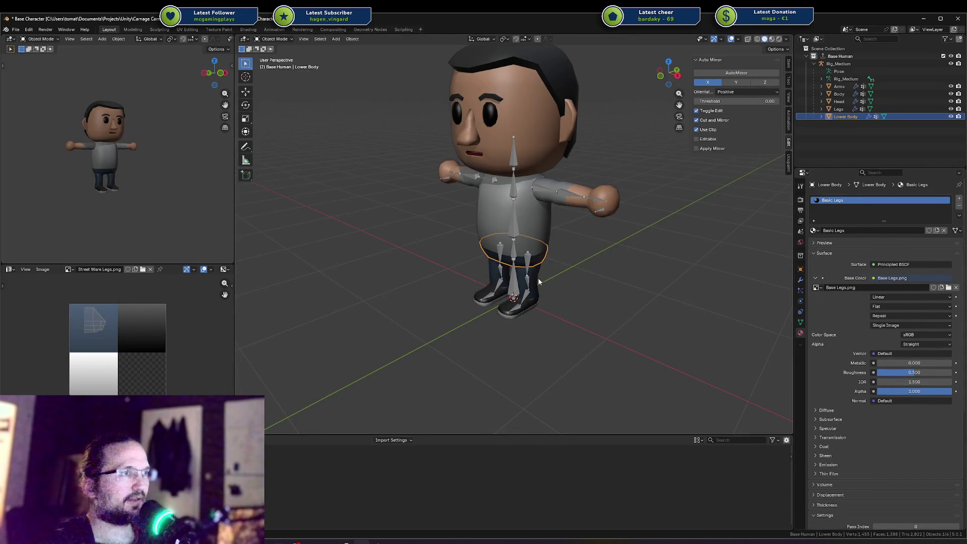
click(536, 283)
click(814, 245)
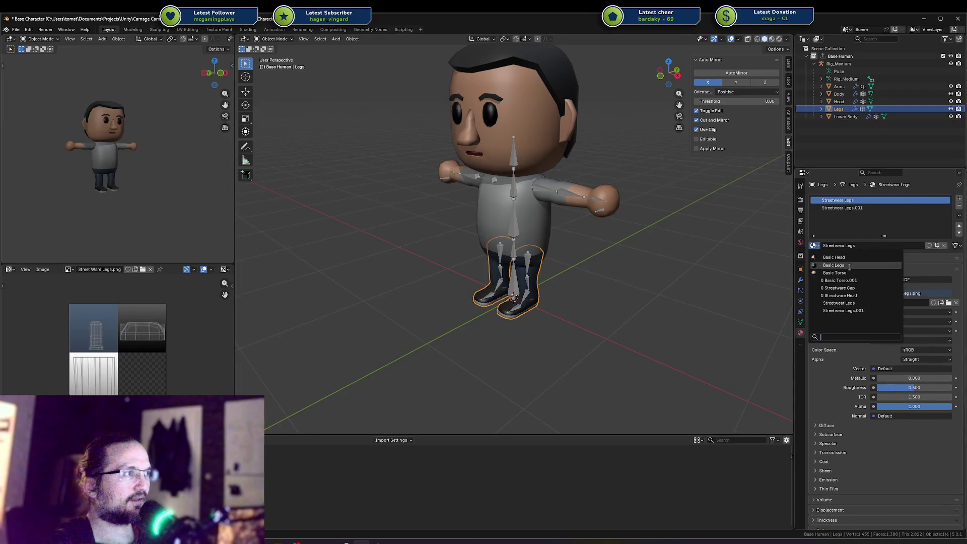
click(849, 266)
scroll(up, 3)
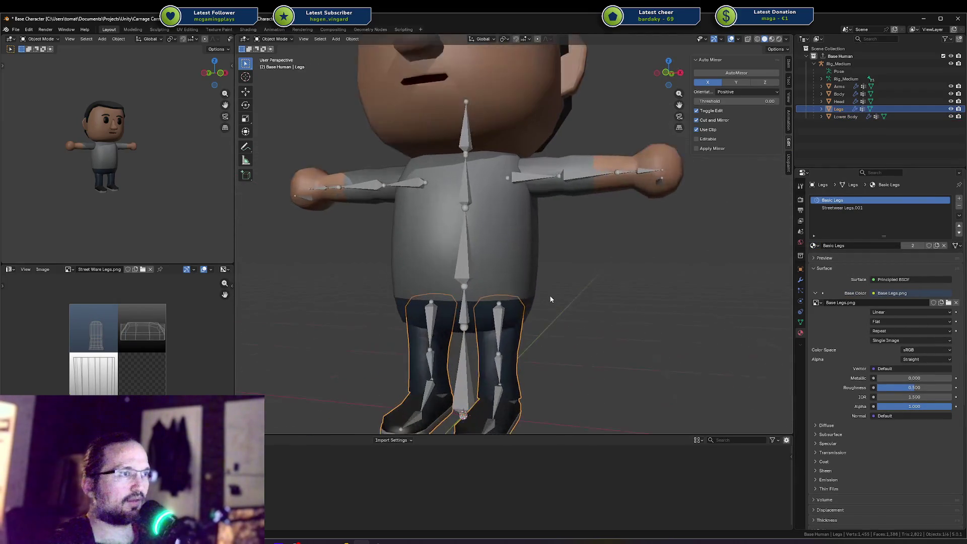
key(ctrl+s)
Remove the leftover Streetwear Legs.001 material slot and save the file.
click(886, 207)
click(959, 205)
key(ctrl+s)
drag(664, 227, 624, 251)
scroll(up, 3)
scroll(up, 3)
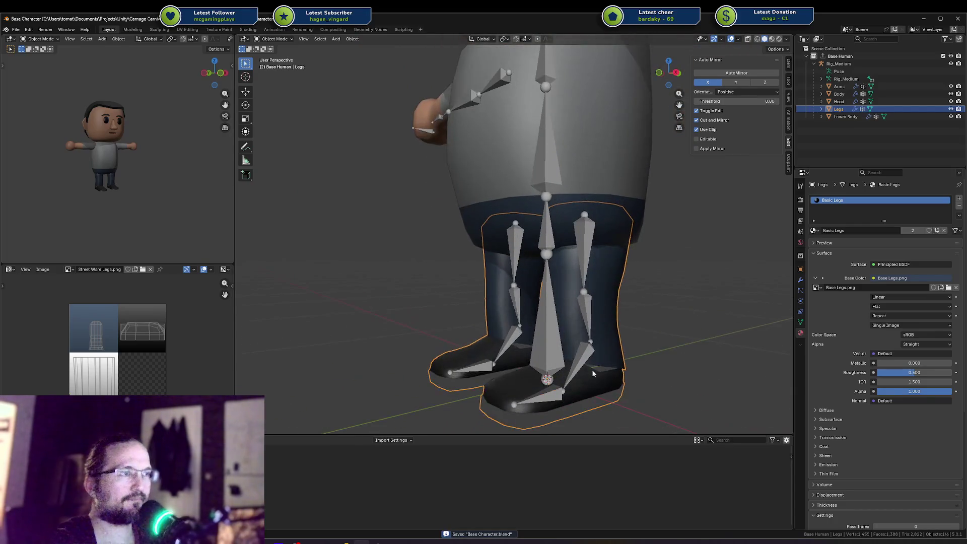
Inspect the legs mesh in Edit Mode, save again, and close the Unity Hub window.
key(Tab)
key(alt+a)
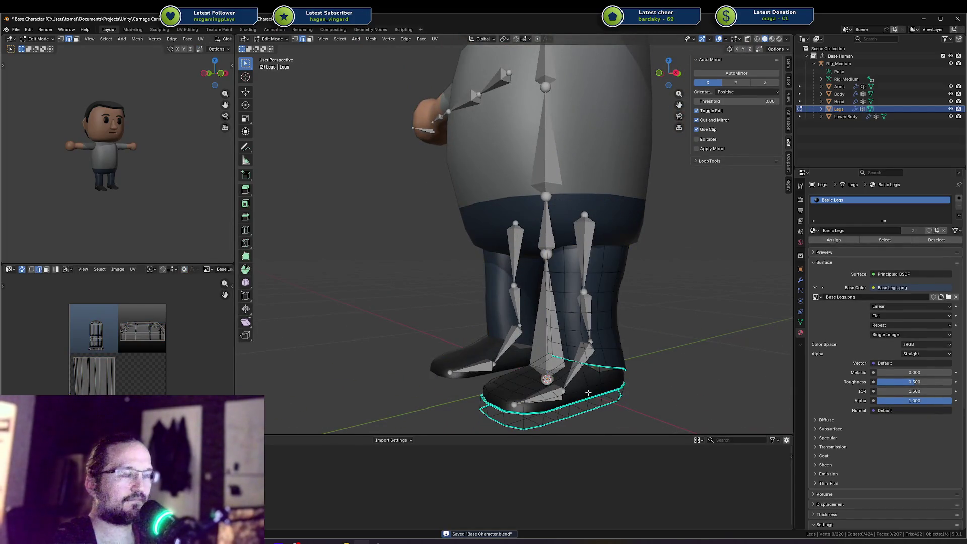
key(a)
key(alt+a)
key(Tab)
key(ctrl+s)
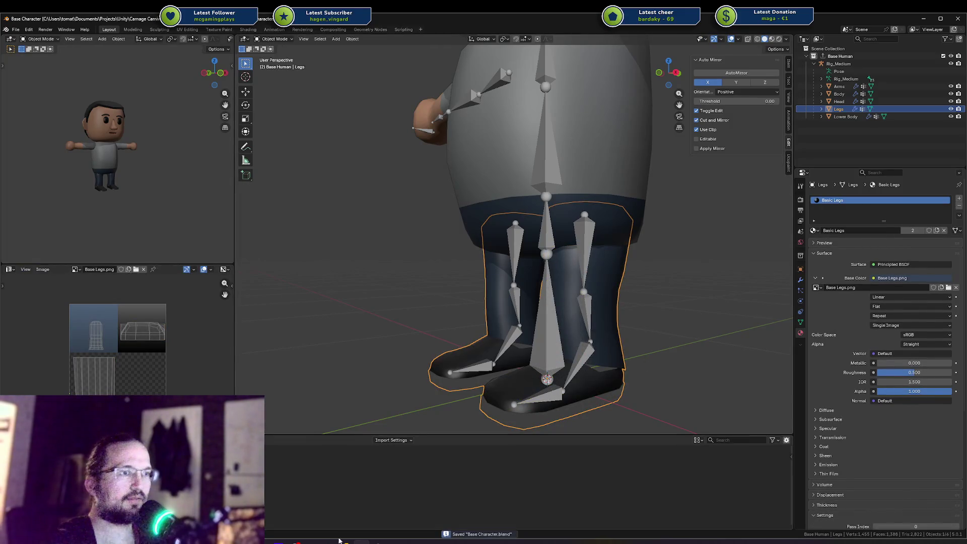
key(alt+Tab)
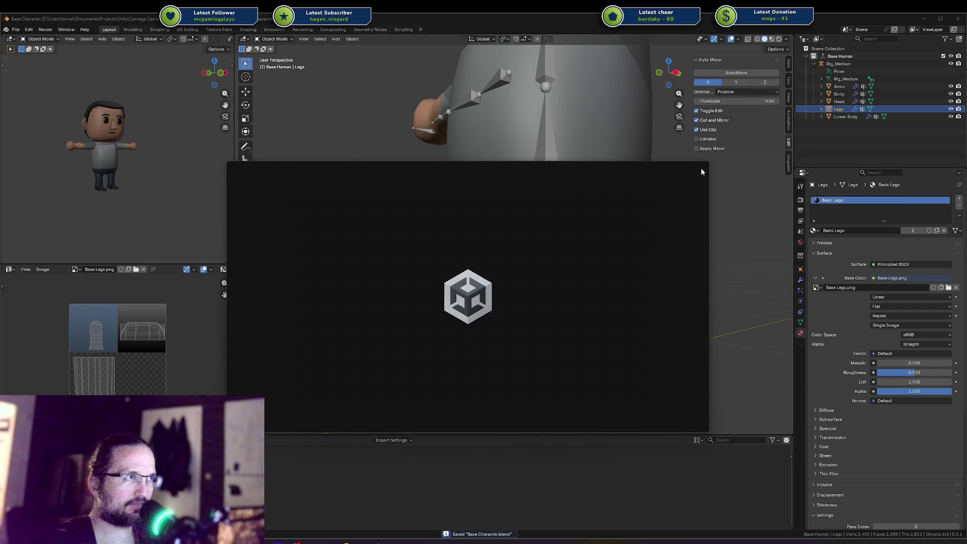
click(701, 169)
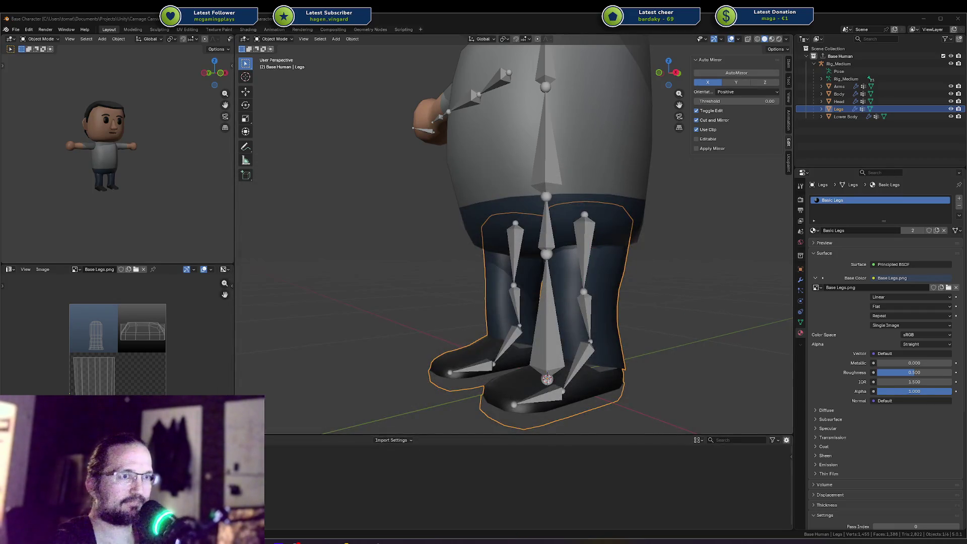
key(alt+Tab)
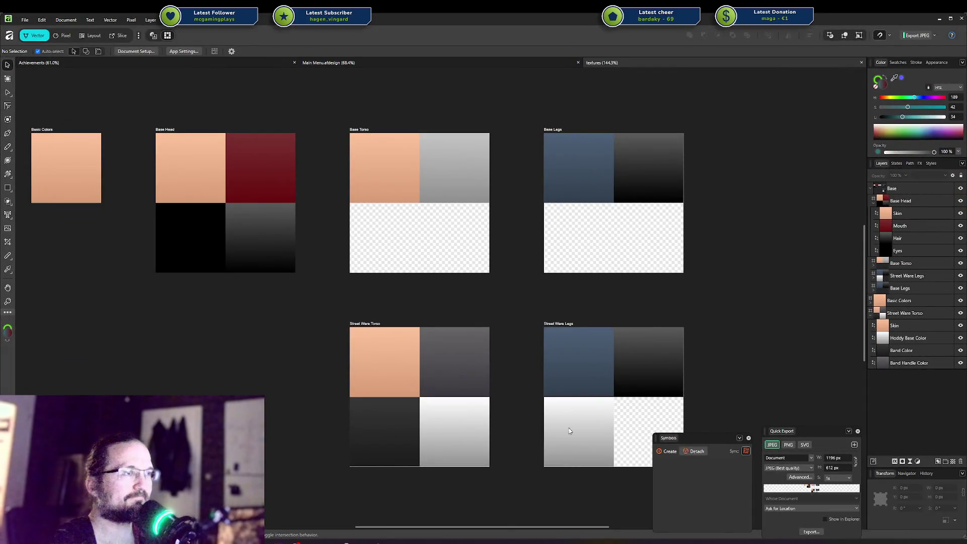
Paste the Shoe Details block from Street Ware Legs into Base Legs' empty lower-left cell.
click(572, 435)
double_click(571, 436)
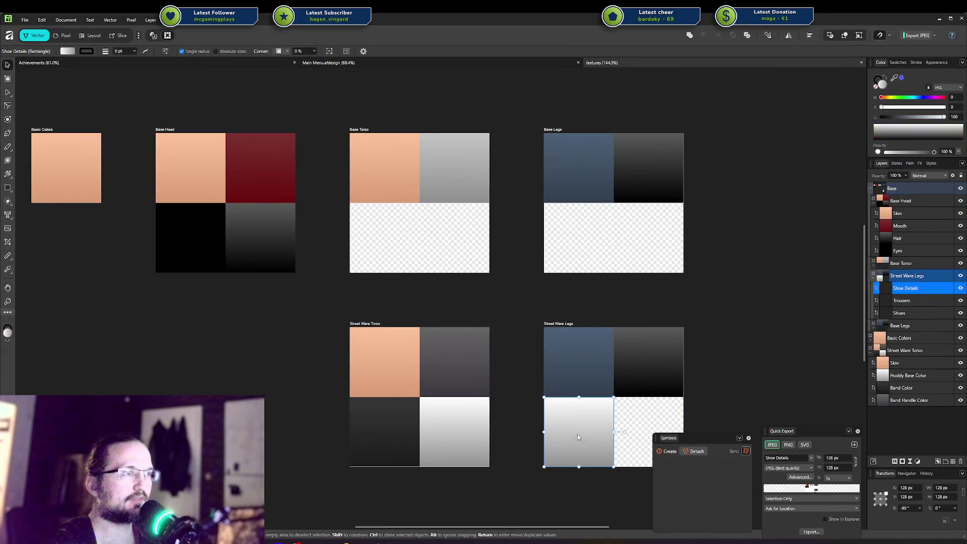
click(585, 262)
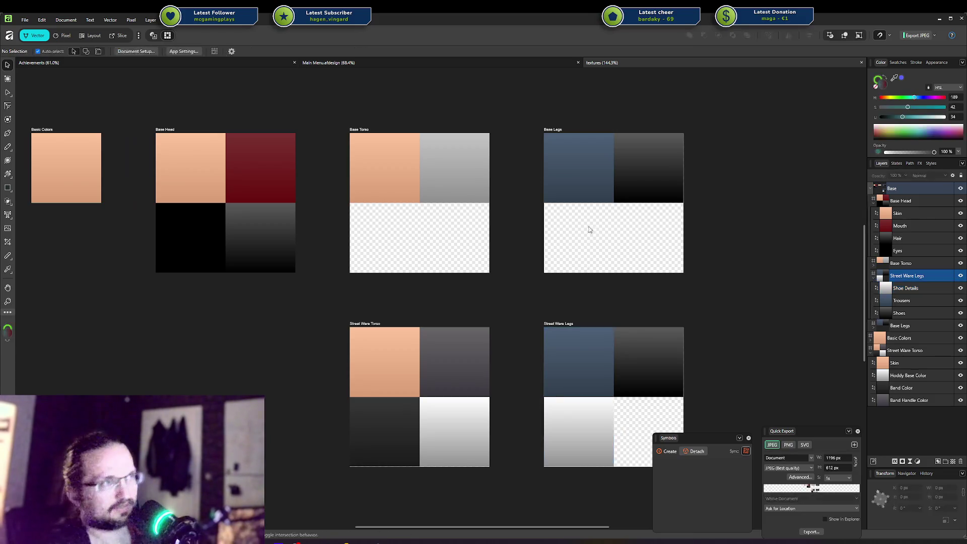
click(589, 178)
key(ctrl+v)
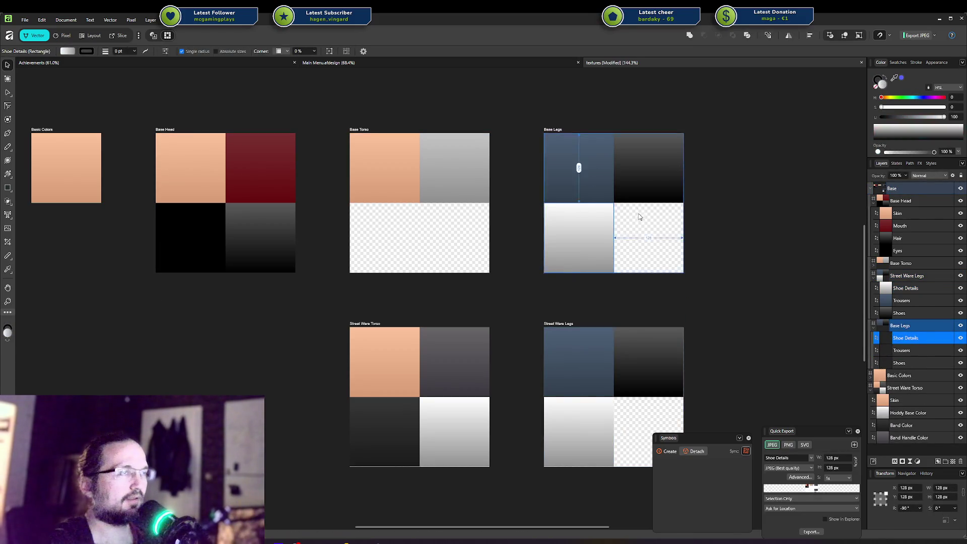
Start exporting the Base Legs artboard as a JPEG image.
click(558, 129)
right_click(558, 129)
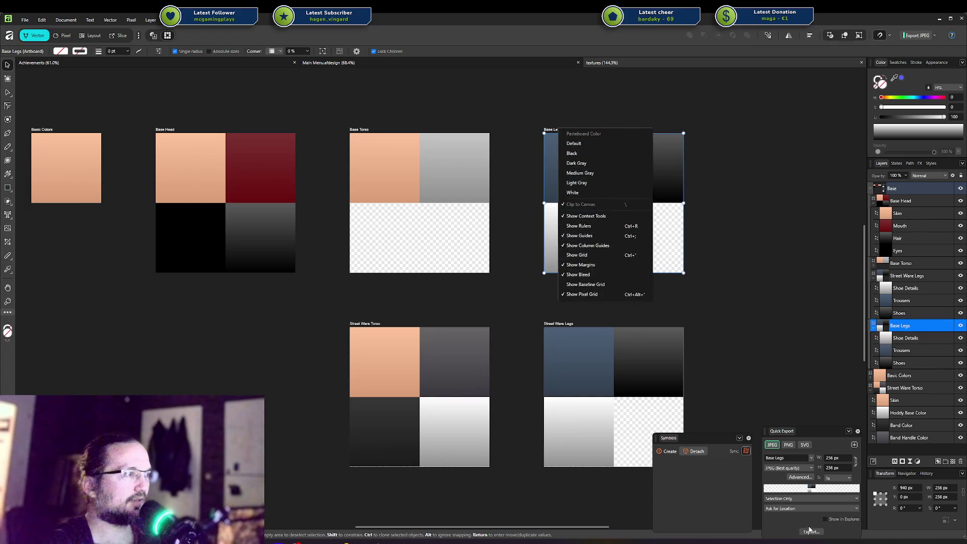
click(811, 532)
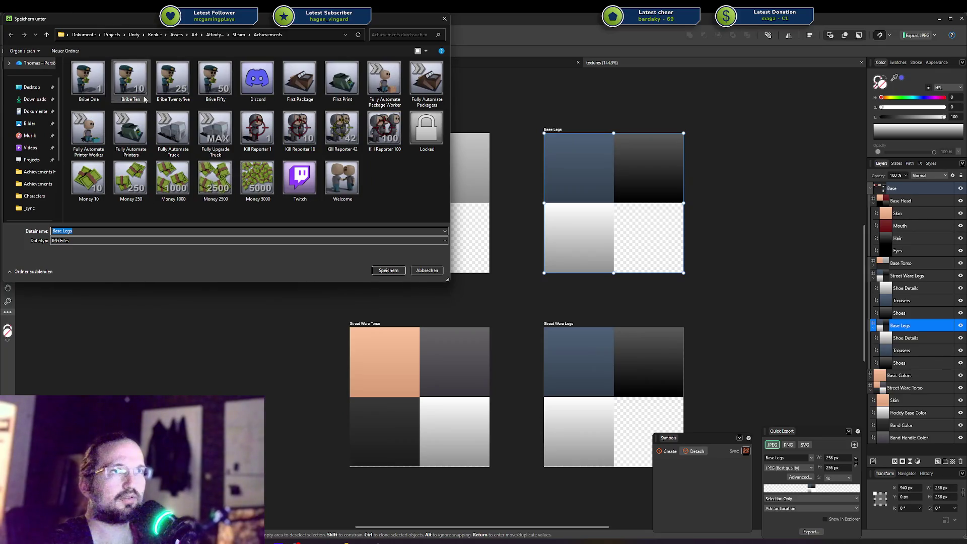
Cancel the Base Legs save dialog, reopen it from Quick Export, and cancel it again.
key(Return)
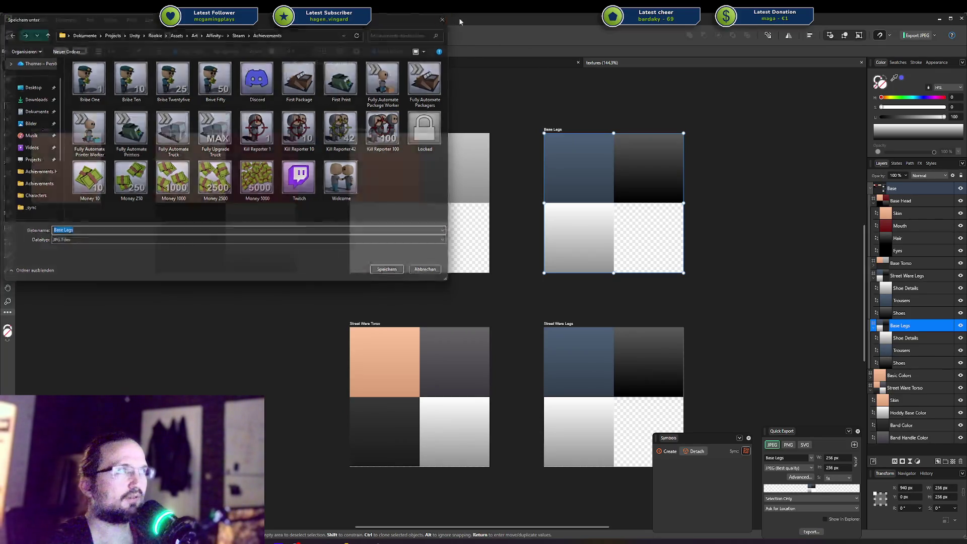
click(935, 36)
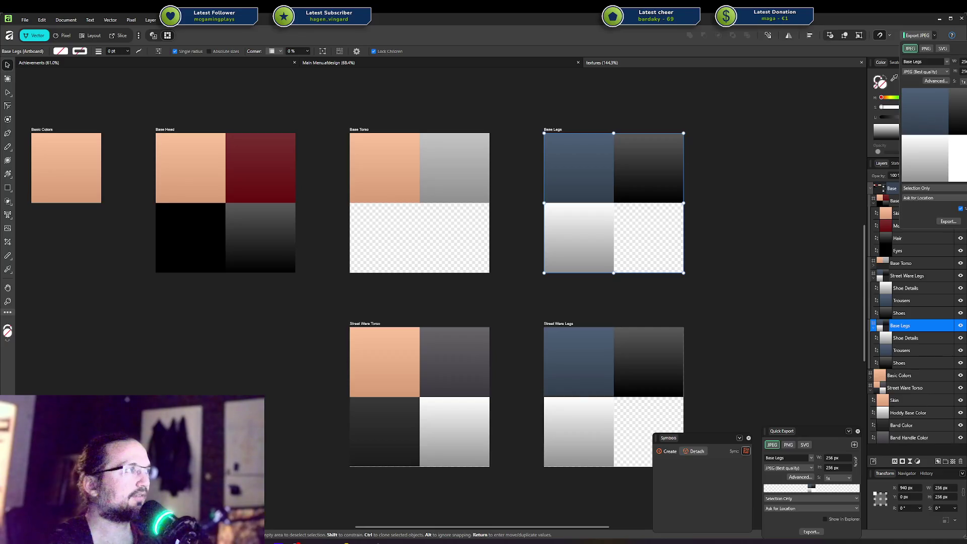
click(917, 36)
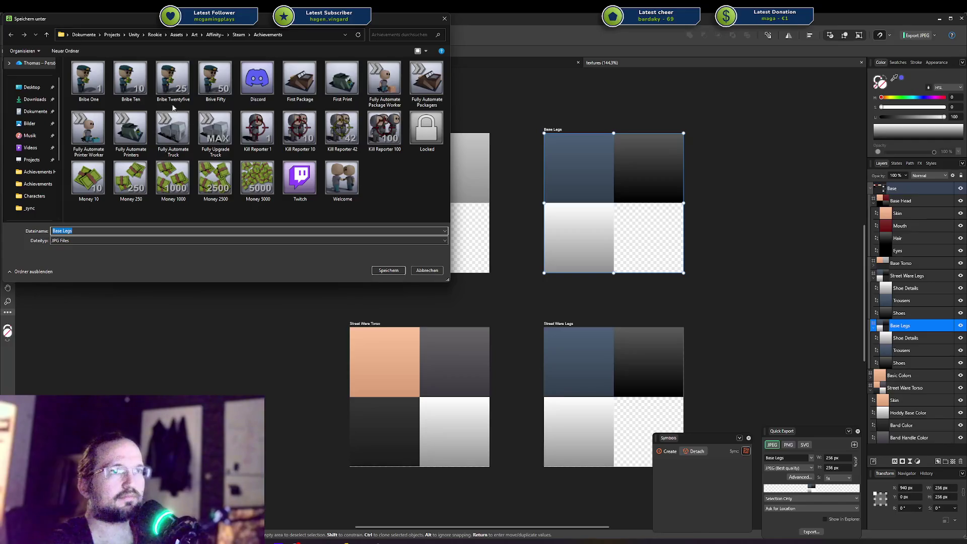
key(Return)
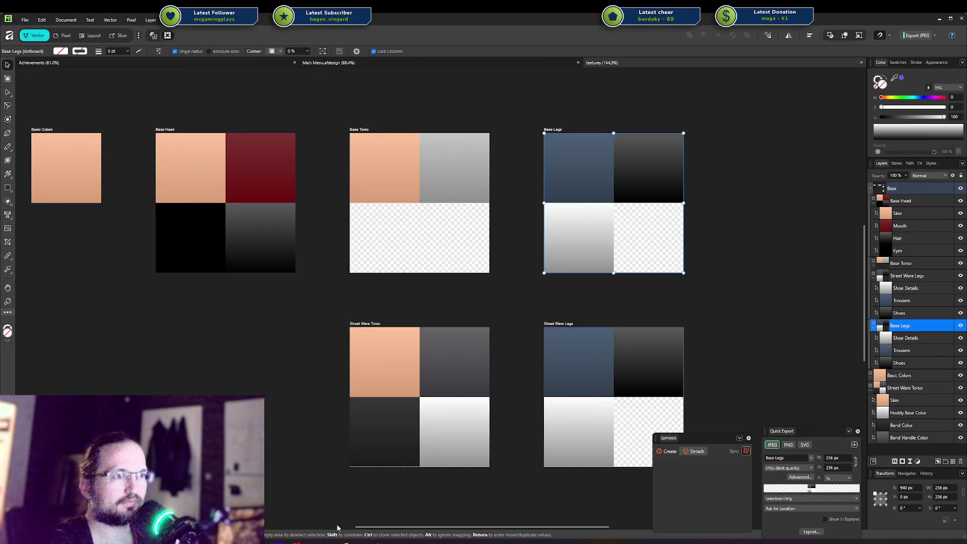
click(336, 525)
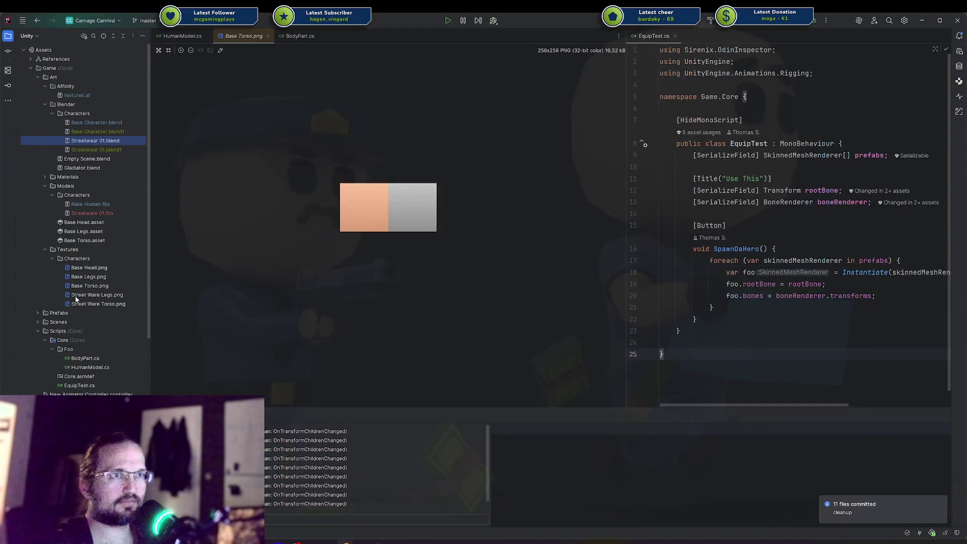
Copy the absolute path of the Textures/Characters folder from Rider's Explorer.
right_click(81, 258)
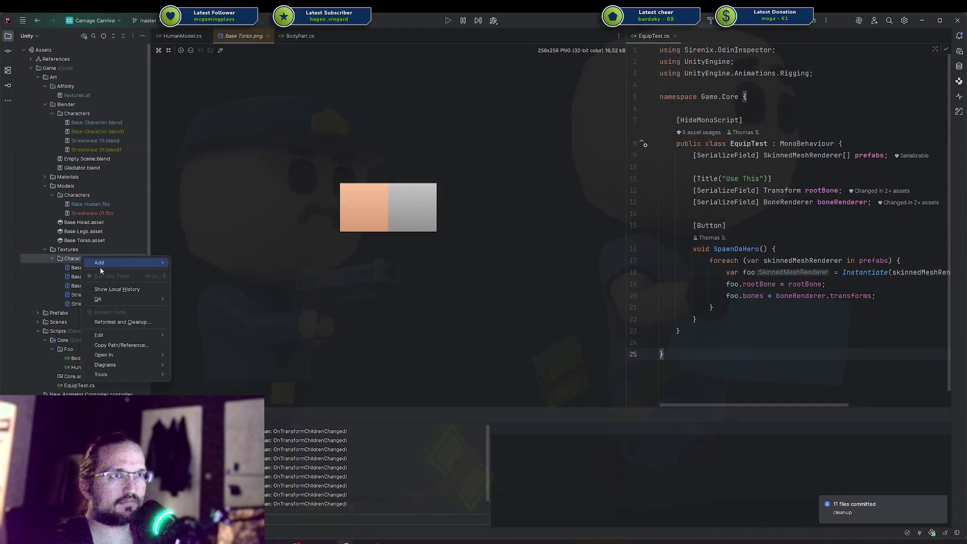
click(118, 345)
click(137, 281)
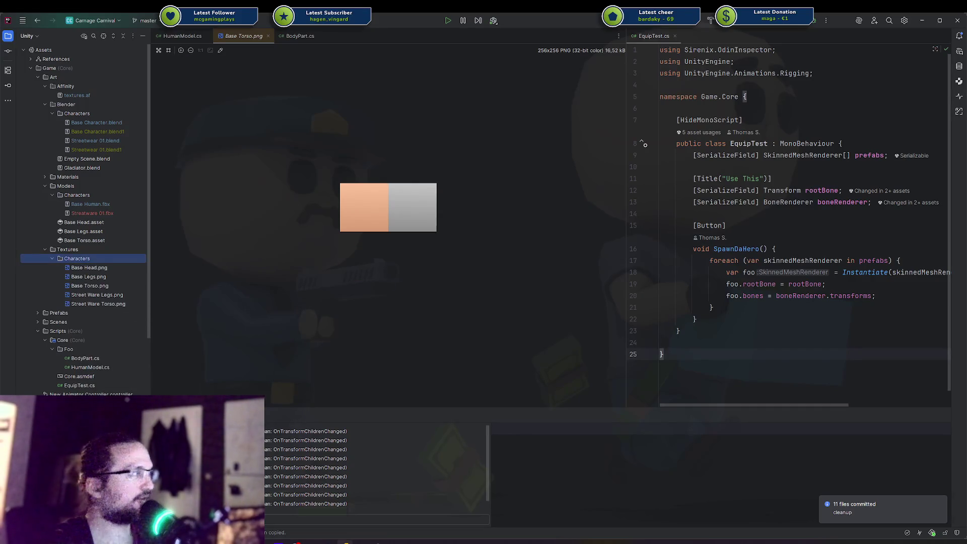
key(alt+Tab)
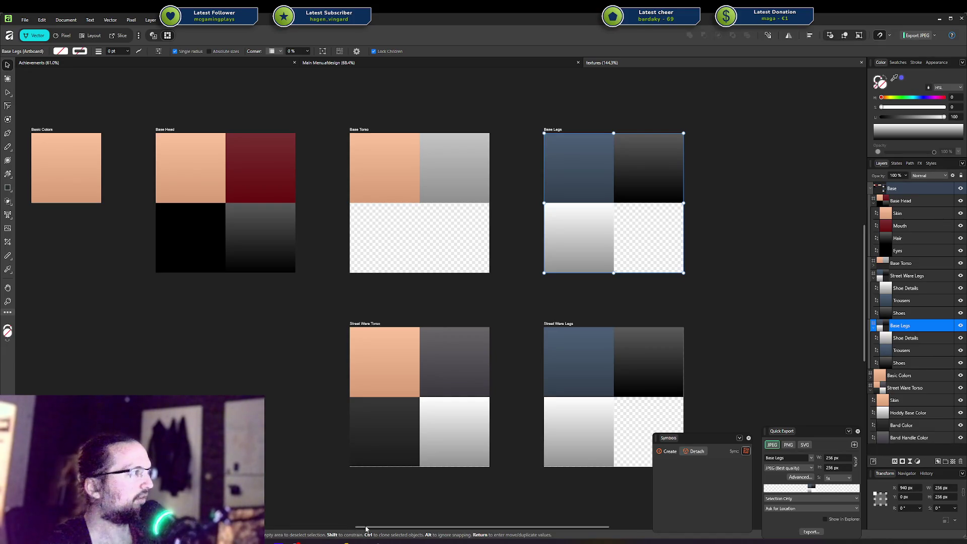
Cycle between Unity, the code editor and Affinity Designer, ending on the textures document.
mouse_move(362, 541)
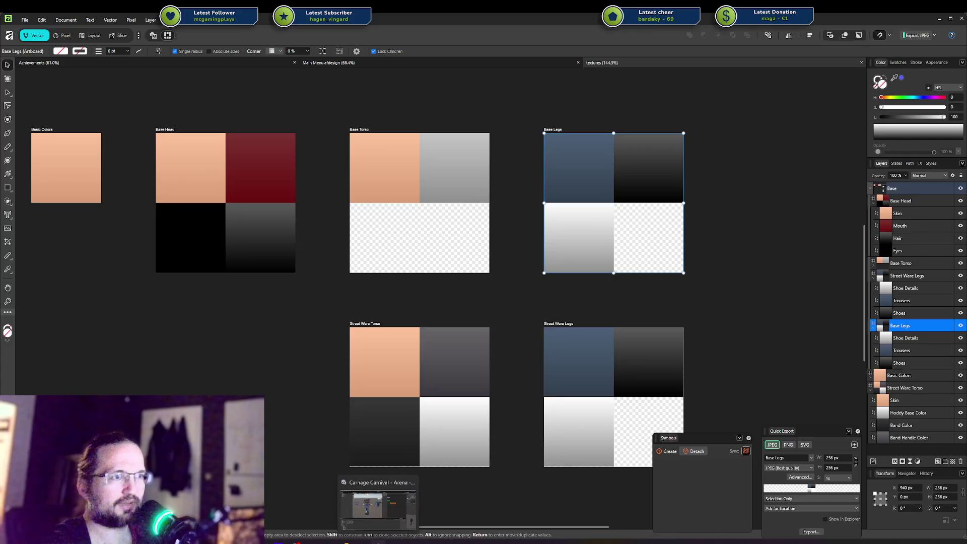
click(389, 518)
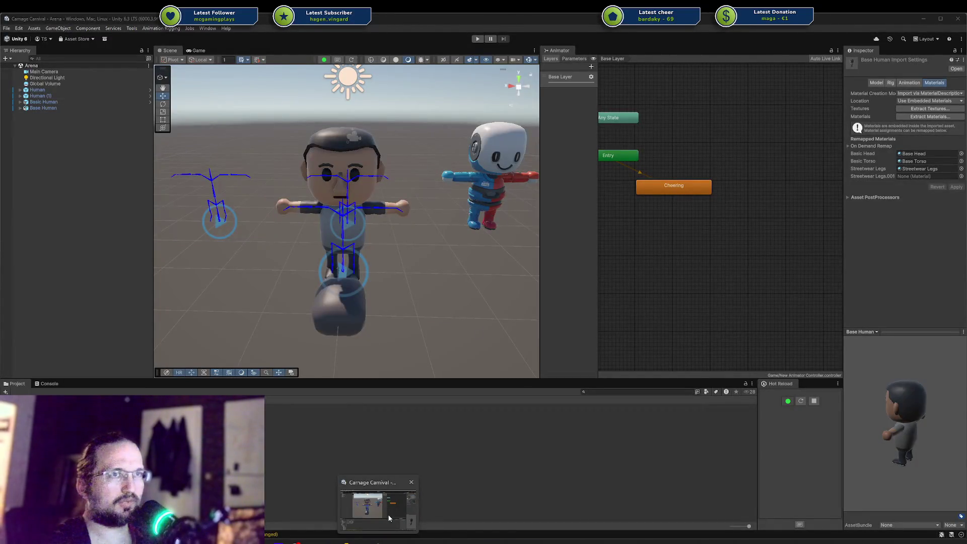
click(363, 539)
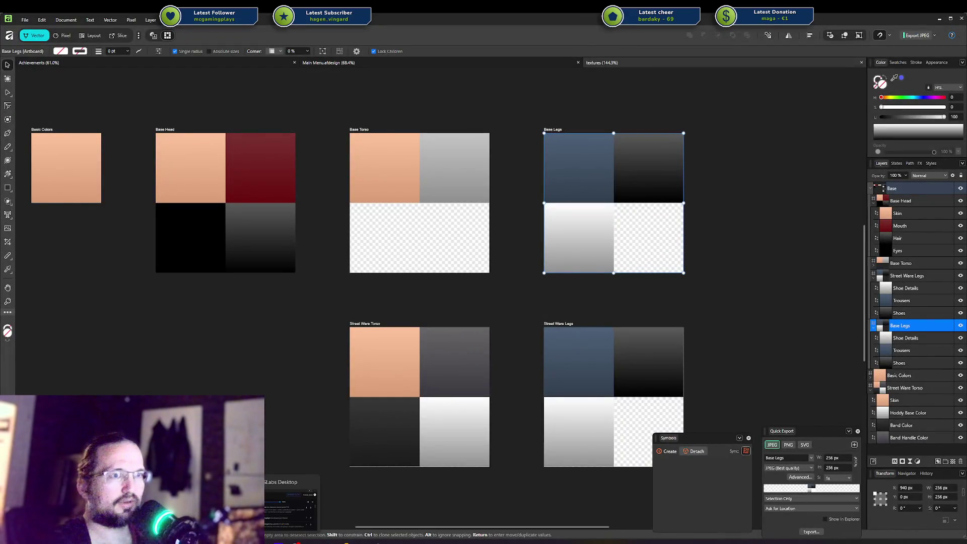
click(328, 542)
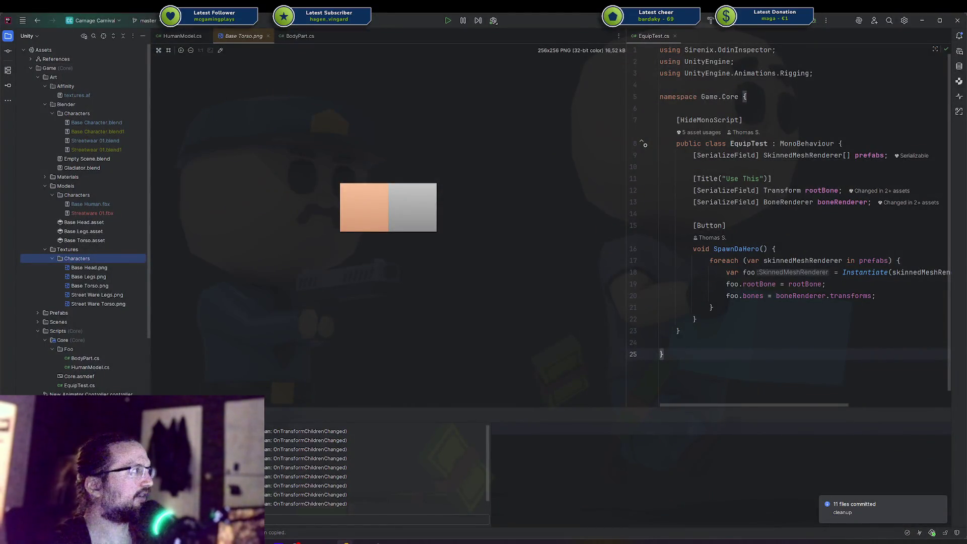
key(alt+Tab)
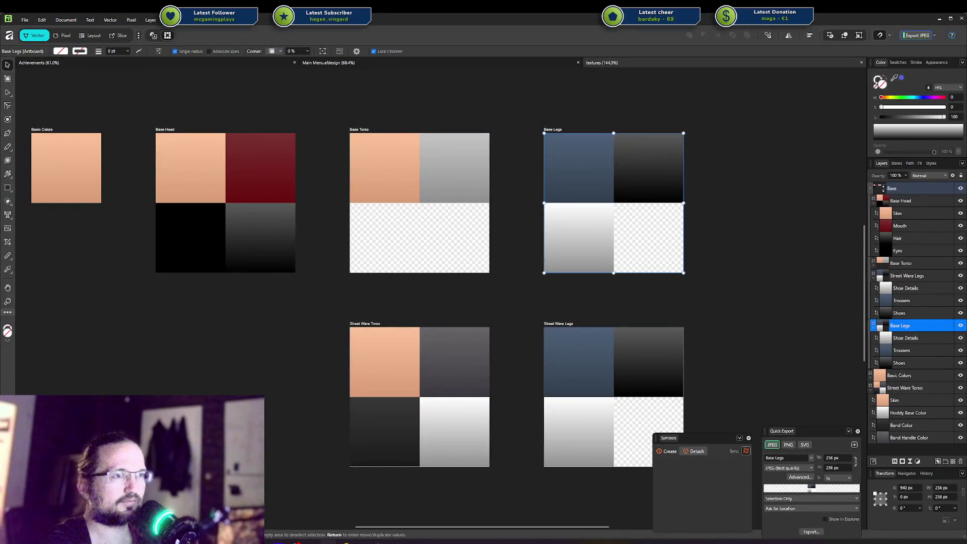
key(alt+Tab)
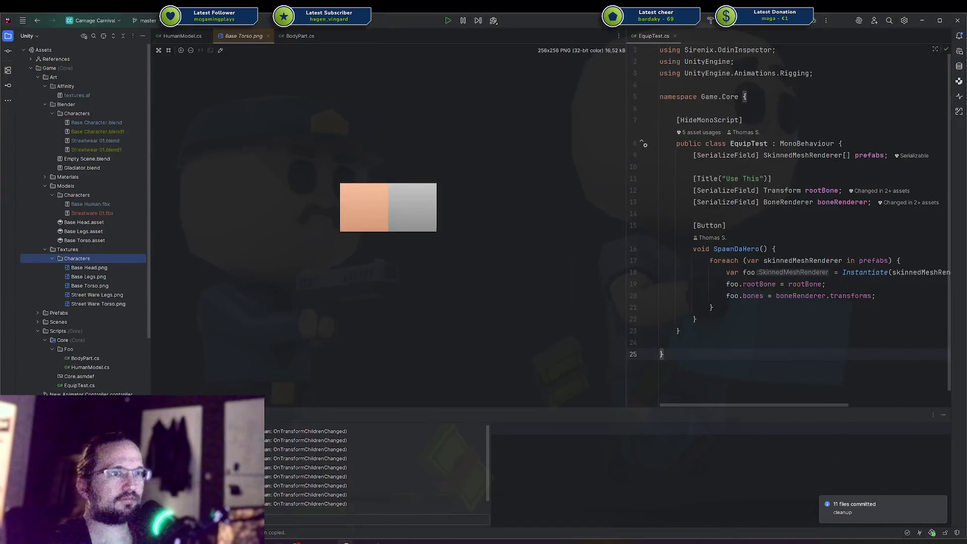
key(alt+Tab)
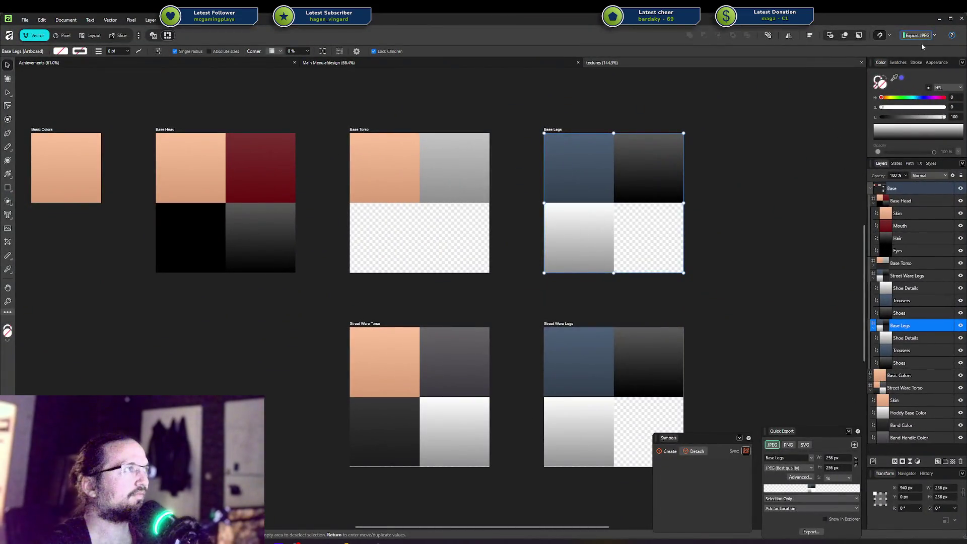
Export the Base Legs artboard as PNG into Characters, replacing the existing Base Legs.png.
click(789, 445)
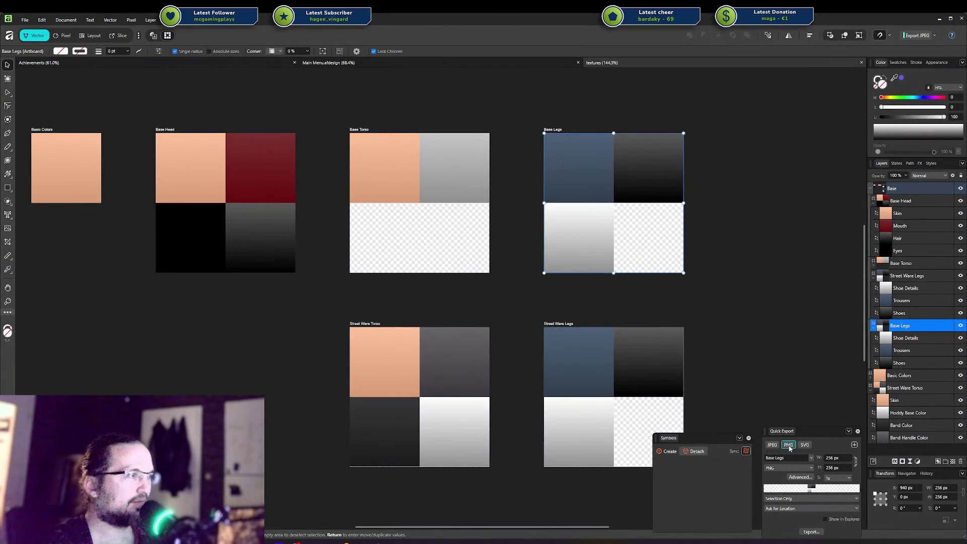
click(805, 532)
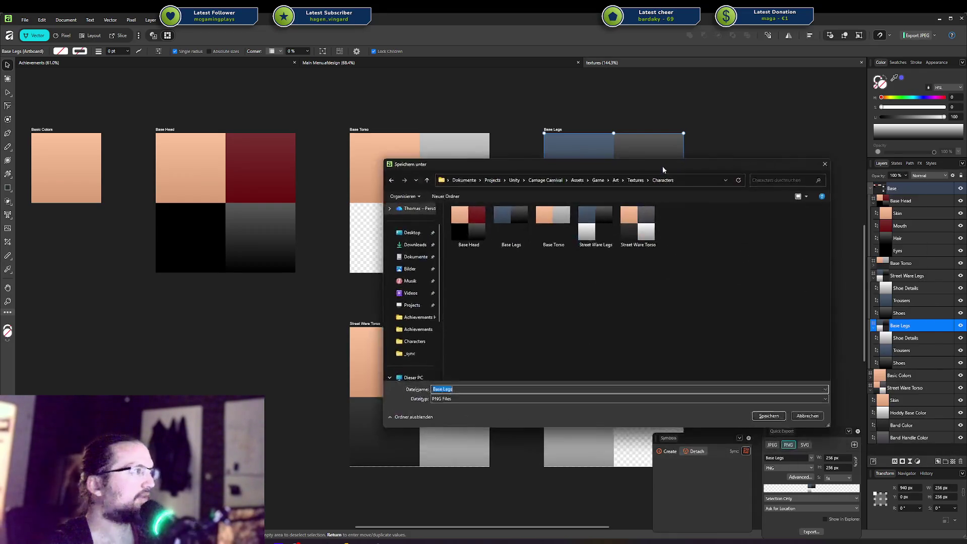
click(766, 415)
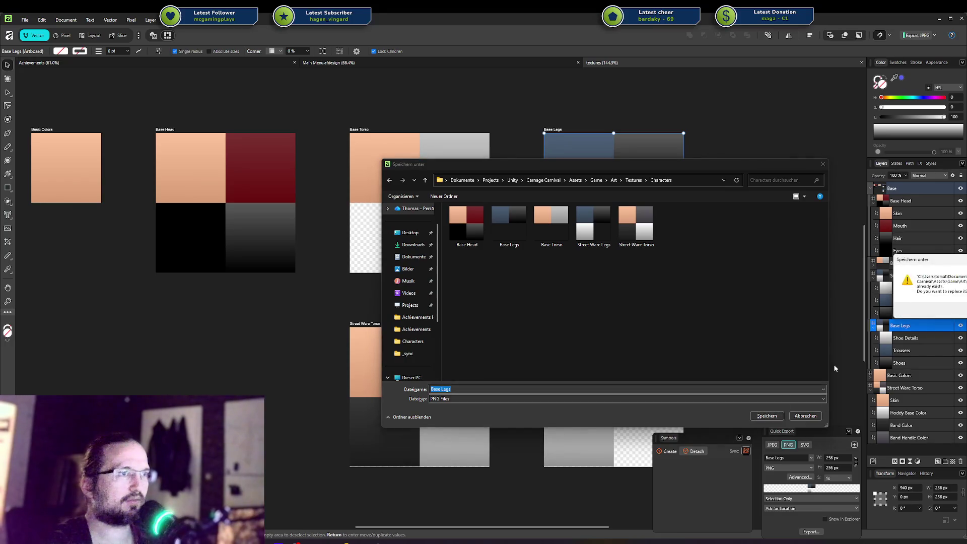
key(Return)
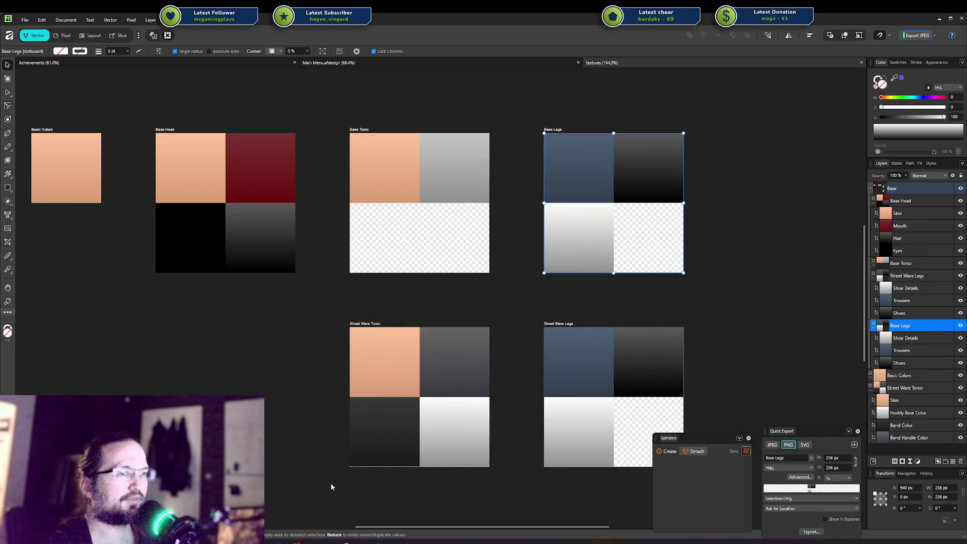
key(alt+Tab)
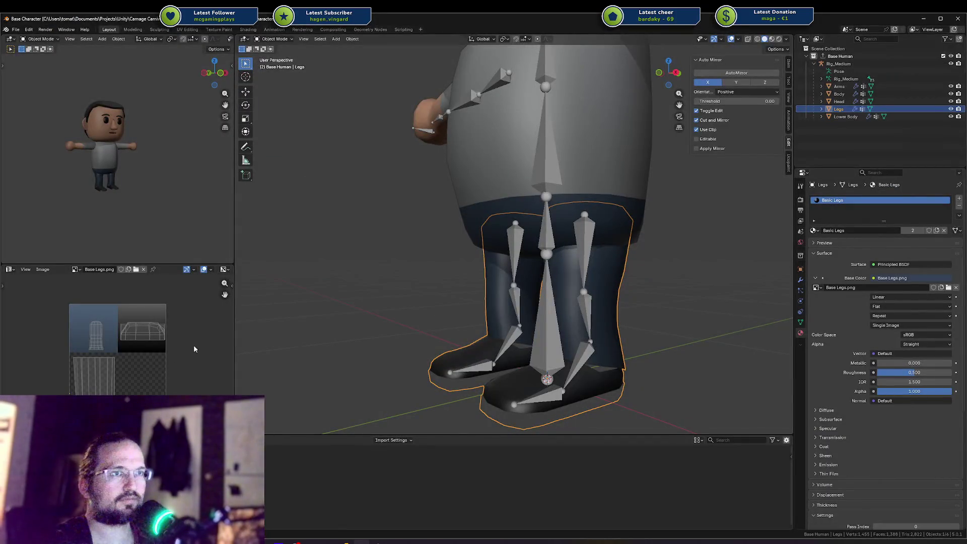
Reload the updated leg texture, save, and check the Legs, Head, Body and Arms materials.
key(alt+r)
key(ctrl+s)
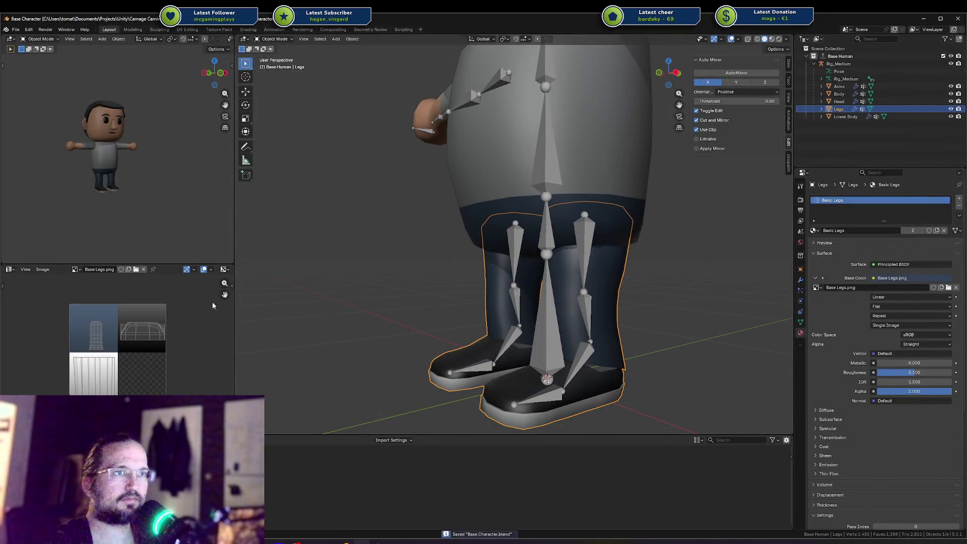
click(839, 101)
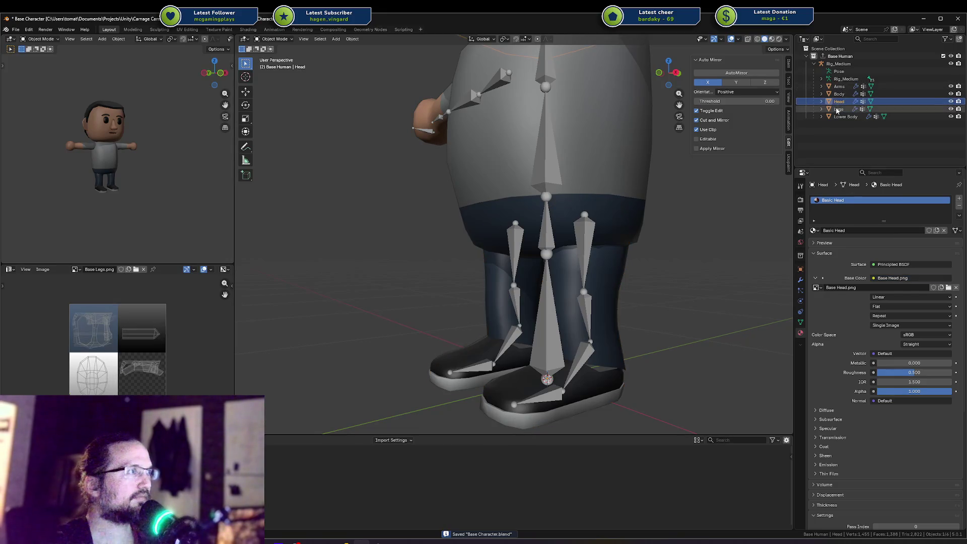
click(839, 110)
click(838, 116)
click(839, 109)
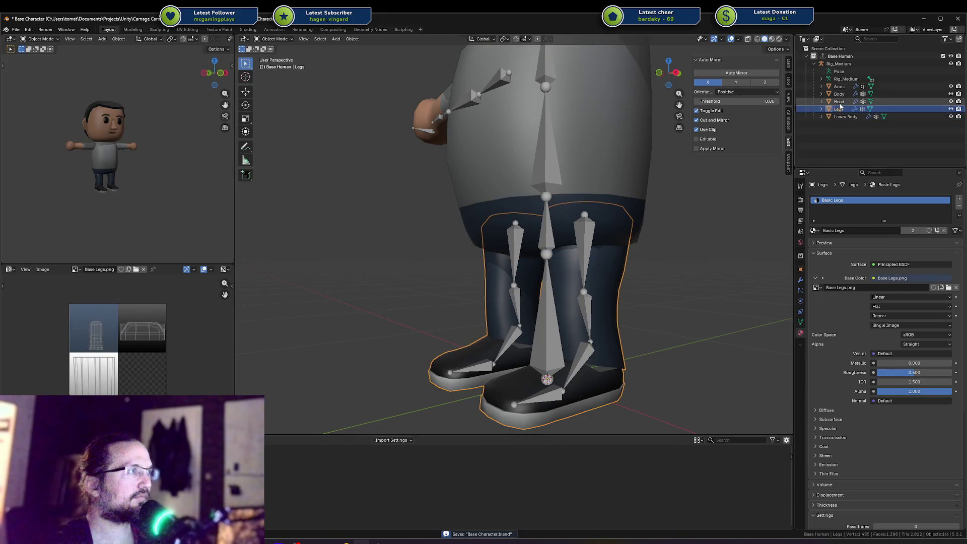
click(839, 101)
click(838, 94)
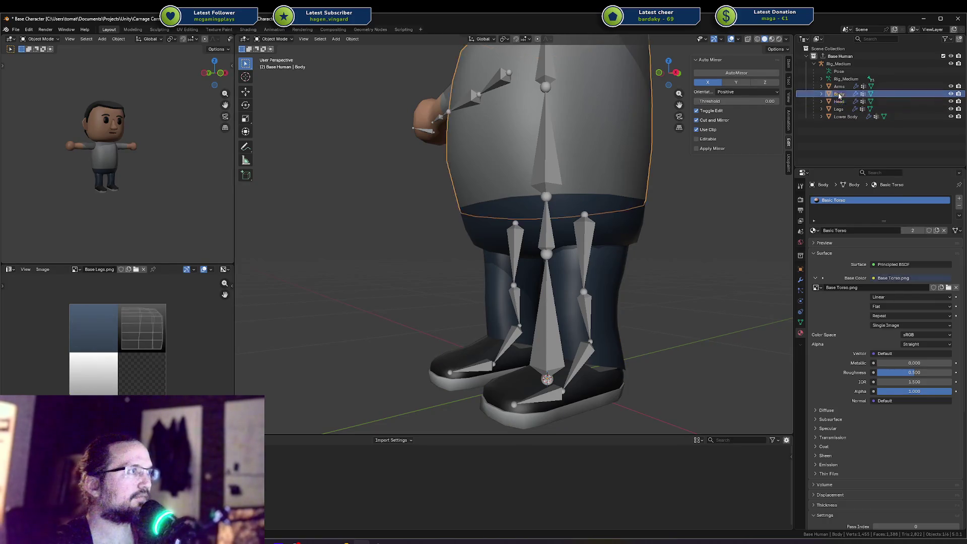
click(839, 87)
click(839, 94)
click(839, 86)
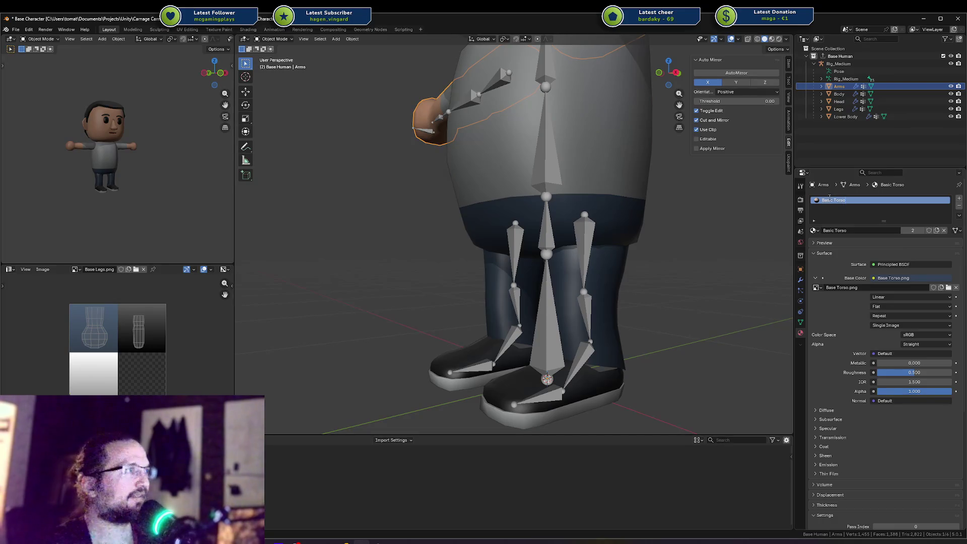
Rename the Basic Torso and Basic Head materials to Base Torso and Base Head.
text(Base Torso)
key(Return)
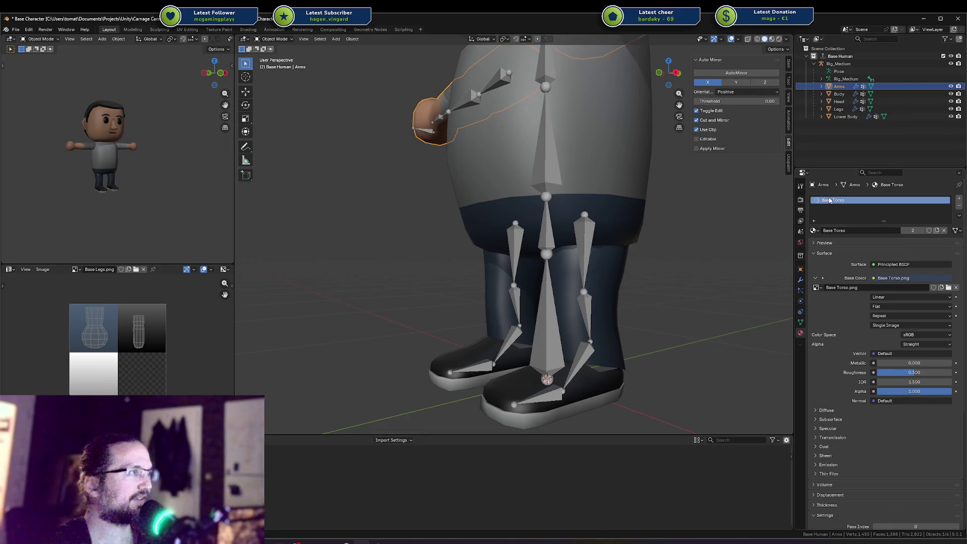
key(ctrl+s)
click(840, 95)
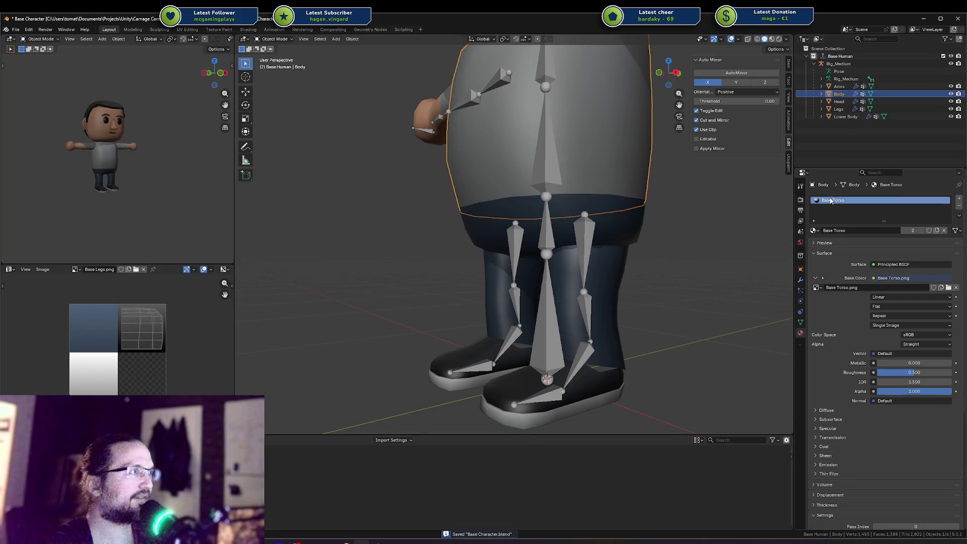
click(839, 102)
double_click(830, 200)
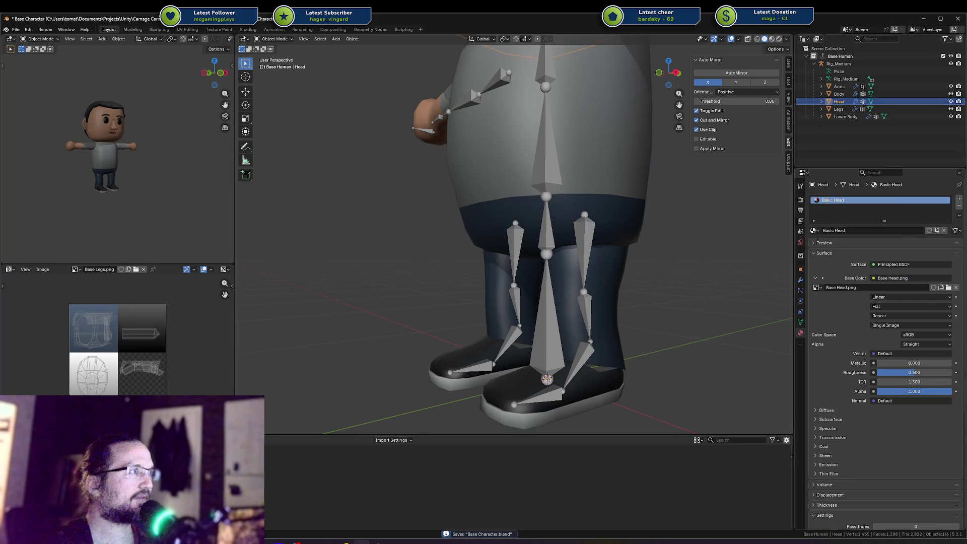
text(Base Head)
key(Return)
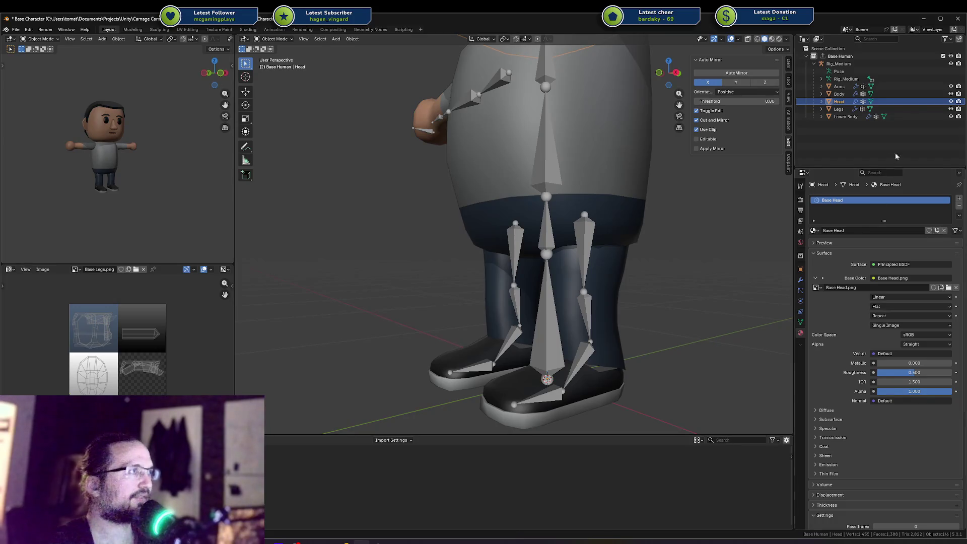
Rename the Legs object's Basic Legs material to Base Legs.
click(839, 108)
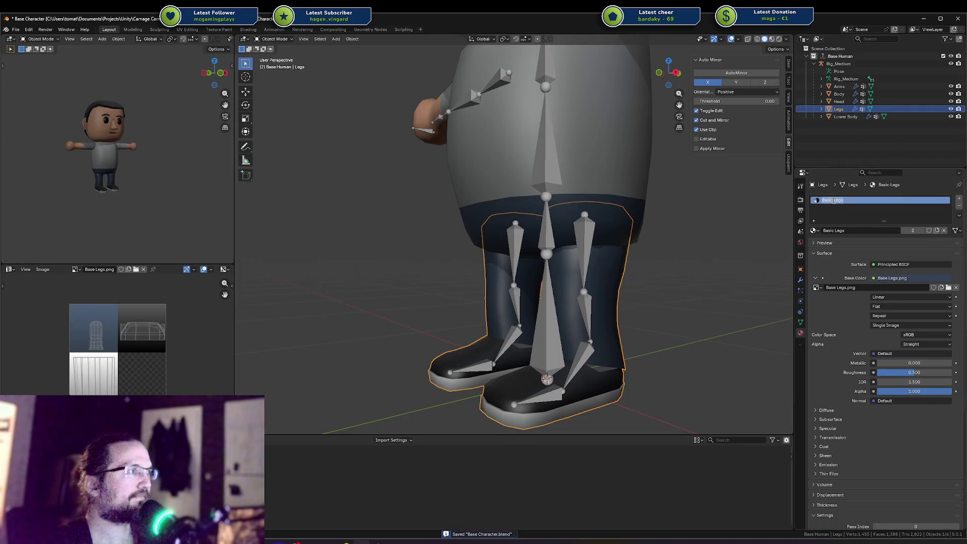
key(BackSpace)
text(e)
key(Return)
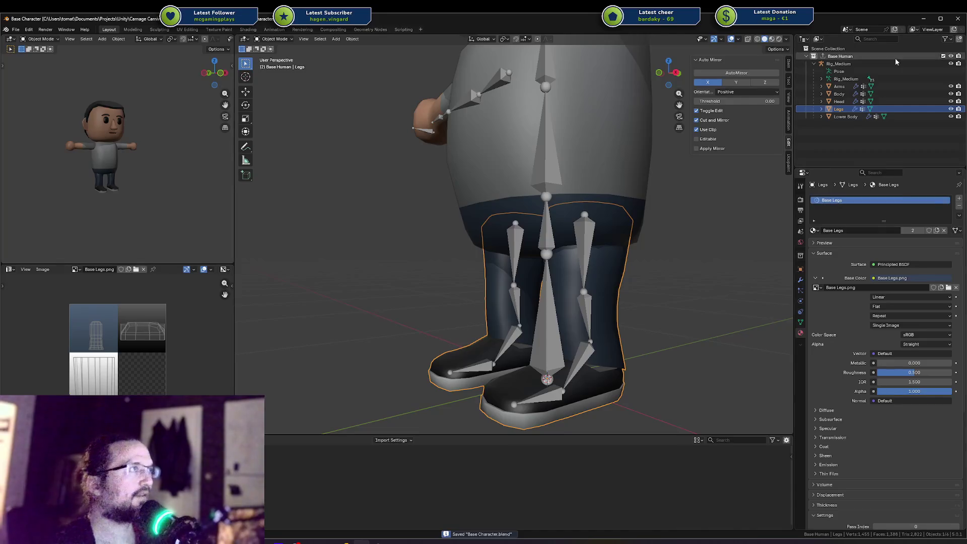
click(808, 42)
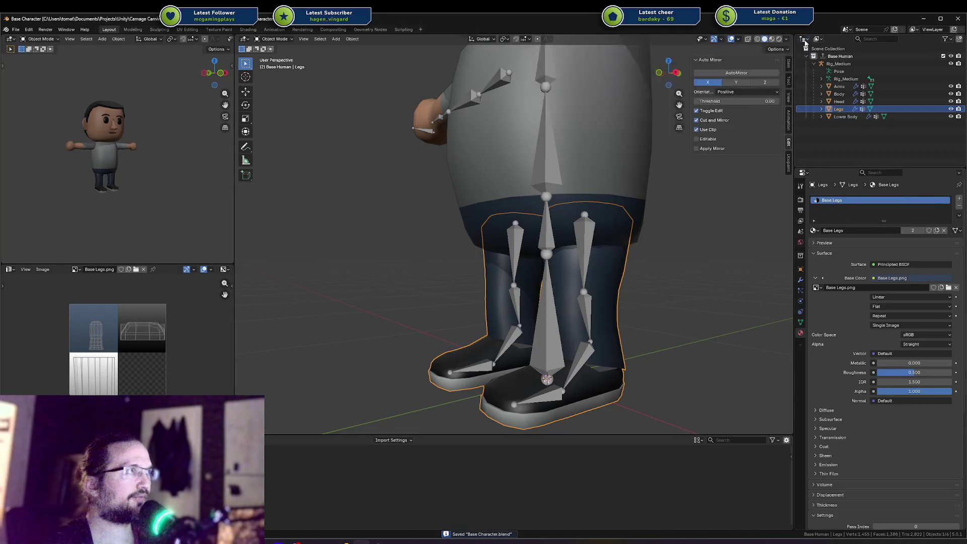
Show the Outliner in Blender File mode and delete the Basic Torso.001 material.
click(817, 40)
click(831, 83)
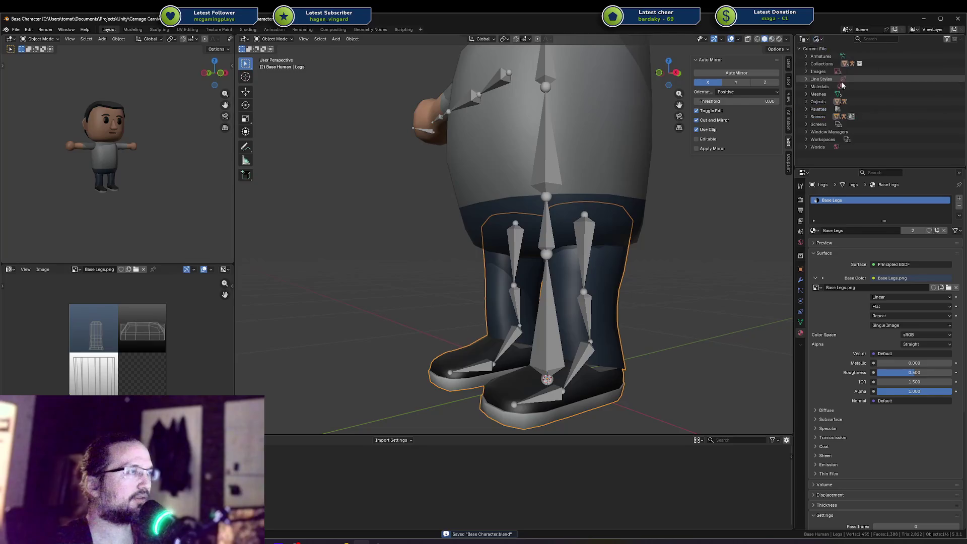
click(806, 86)
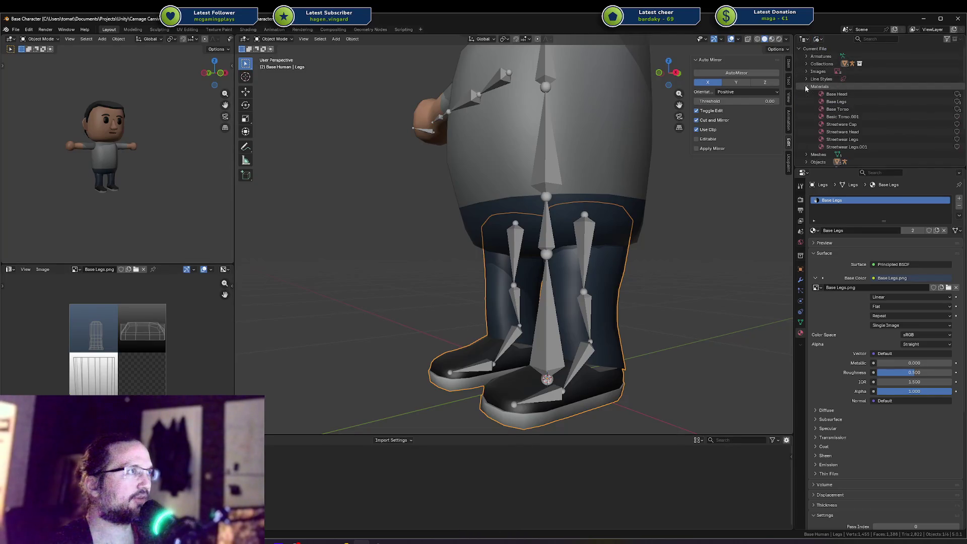
click(856, 117)
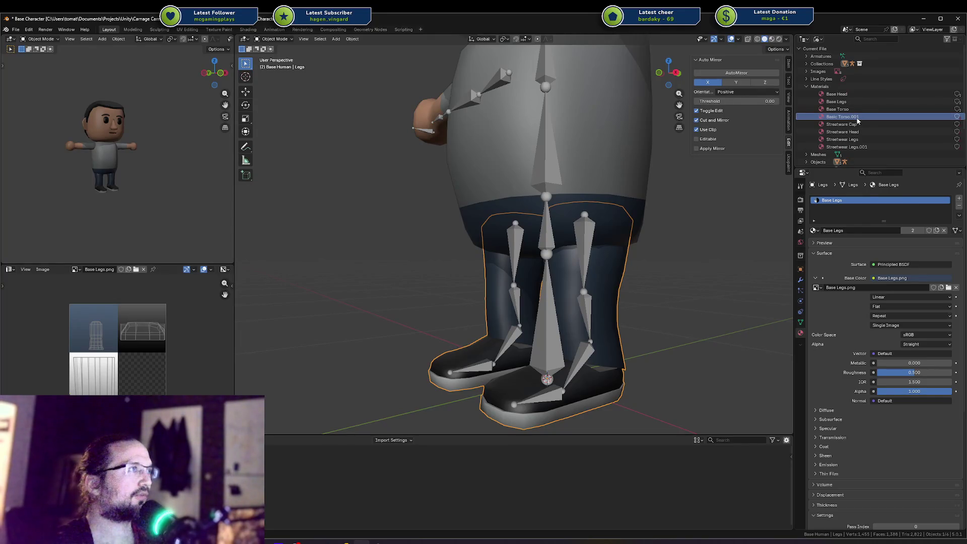
right_click(857, 118)
click(835, 137)
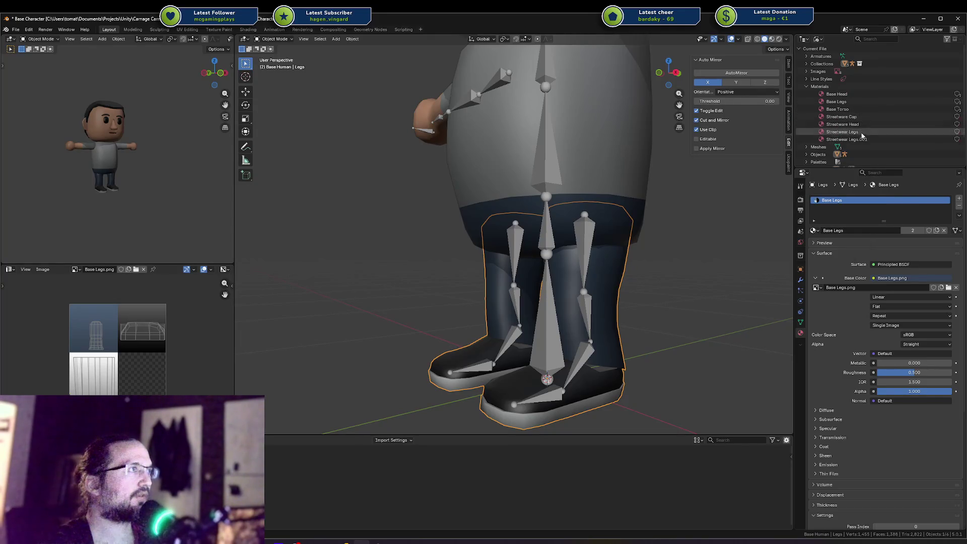
Delete the other unneeded material, save, and return the Outliner to View Layer.
click(855, 117)
right_click(855, 119)
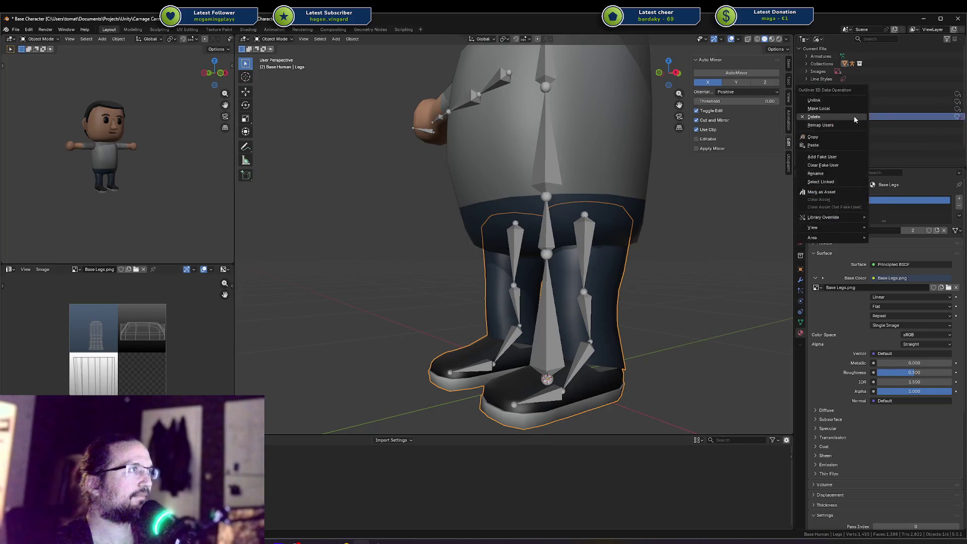
click(814, 117)
key(ctrl+s)
click(818, 39)
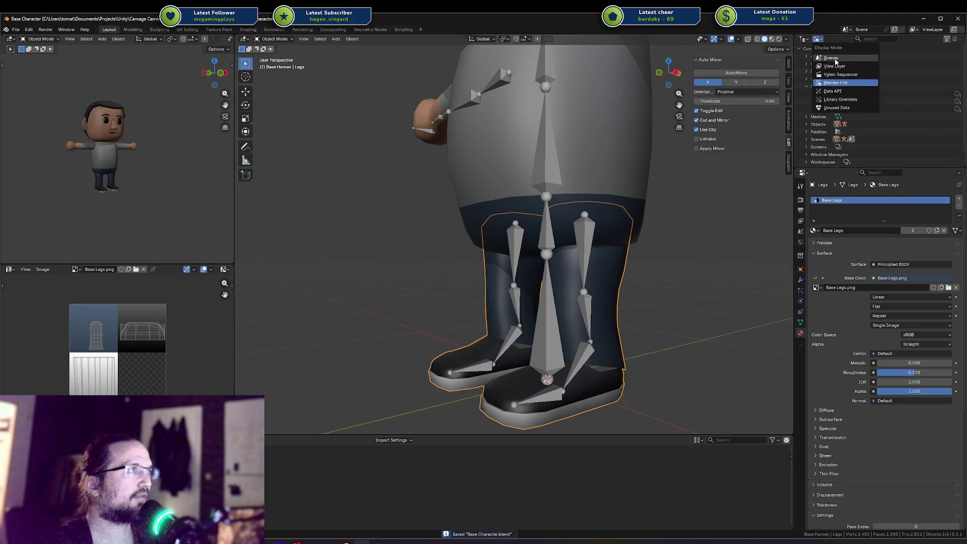
click(835, 66)
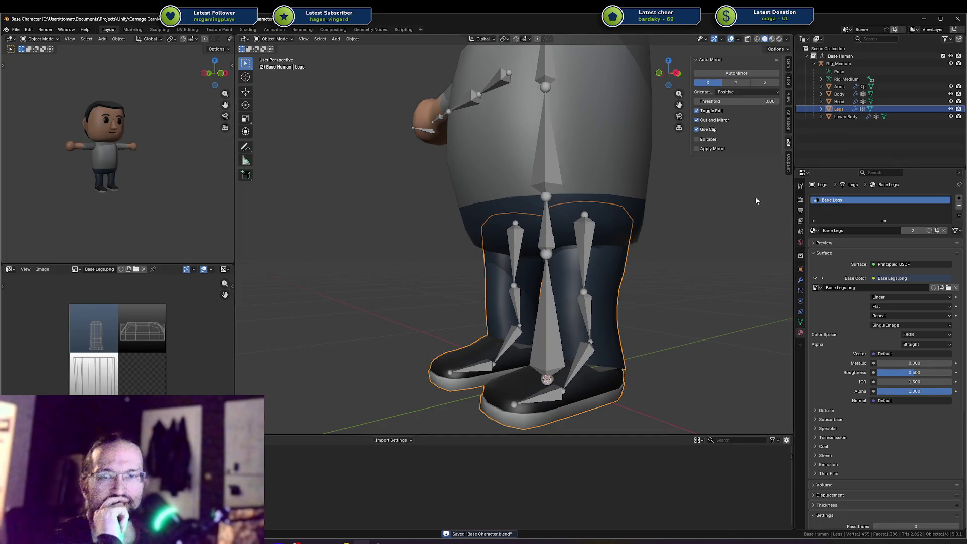
Export the Base Human collection to FBX via Export All, check Unity, and save.
click(801, 256)
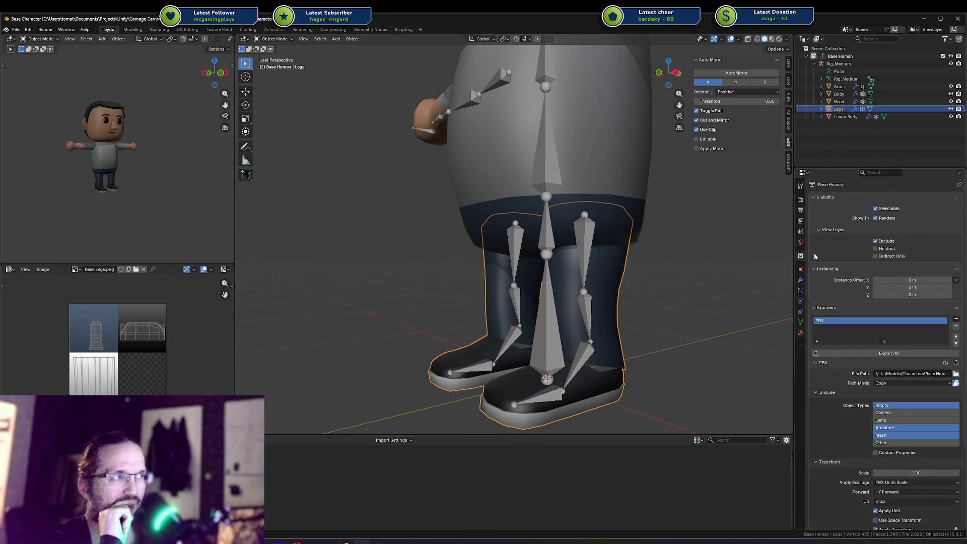
click(849, 355)
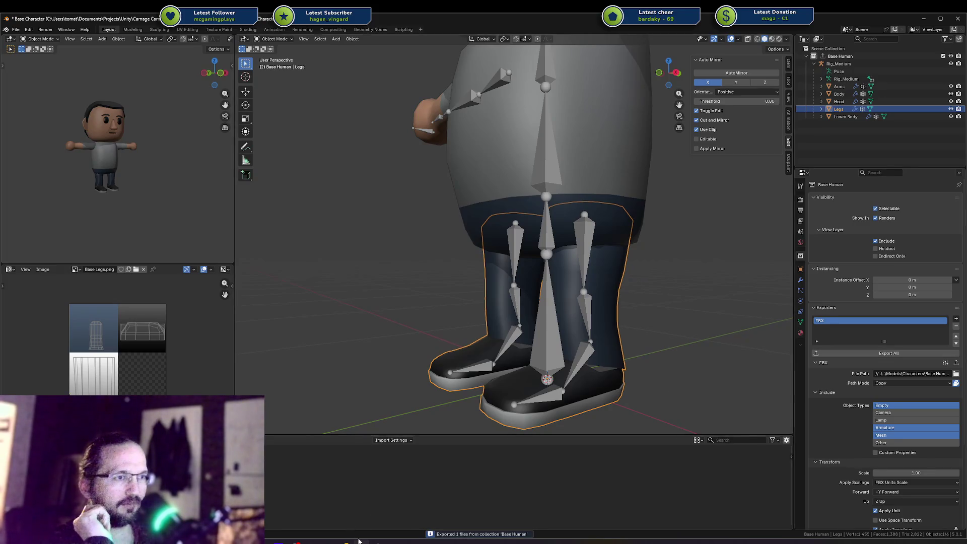
key(alt+Tab)
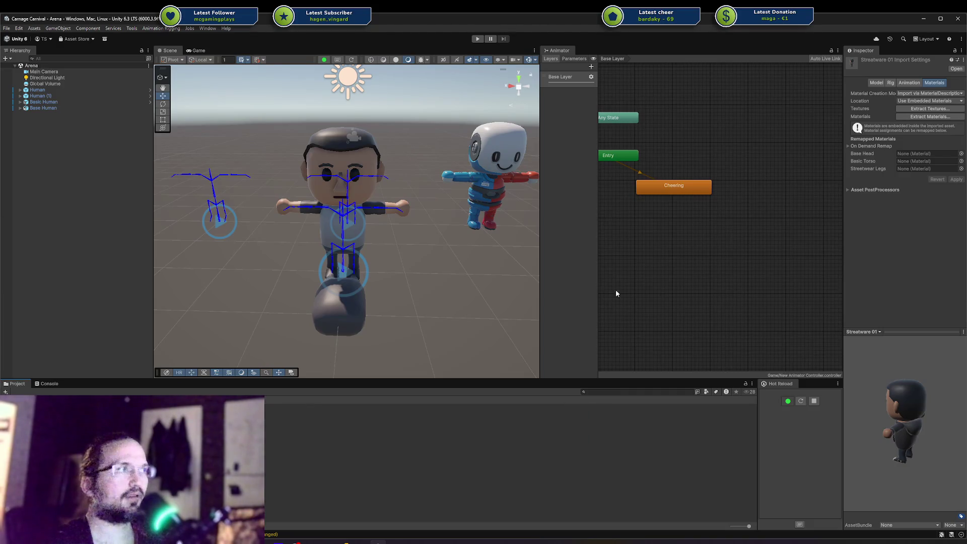
click(366, 541)
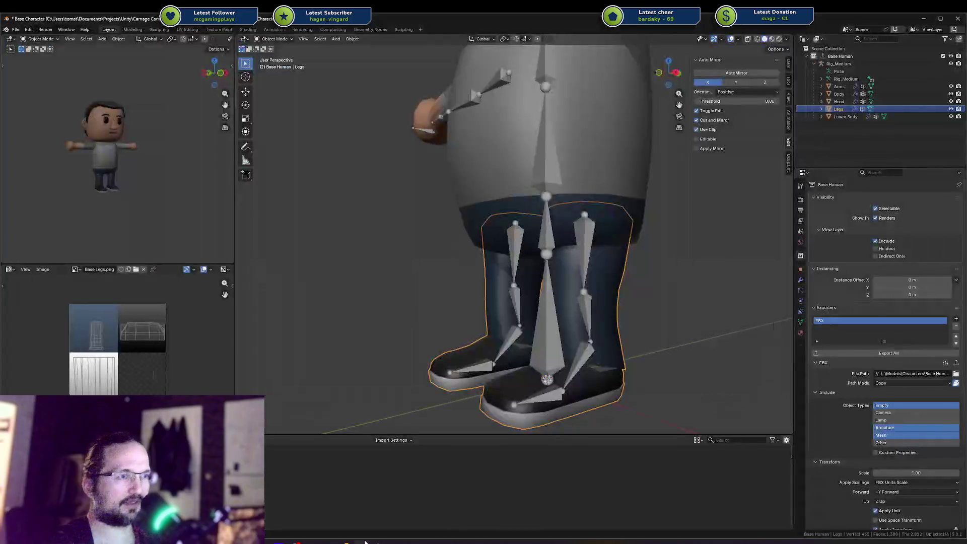
key(ctrl+s)
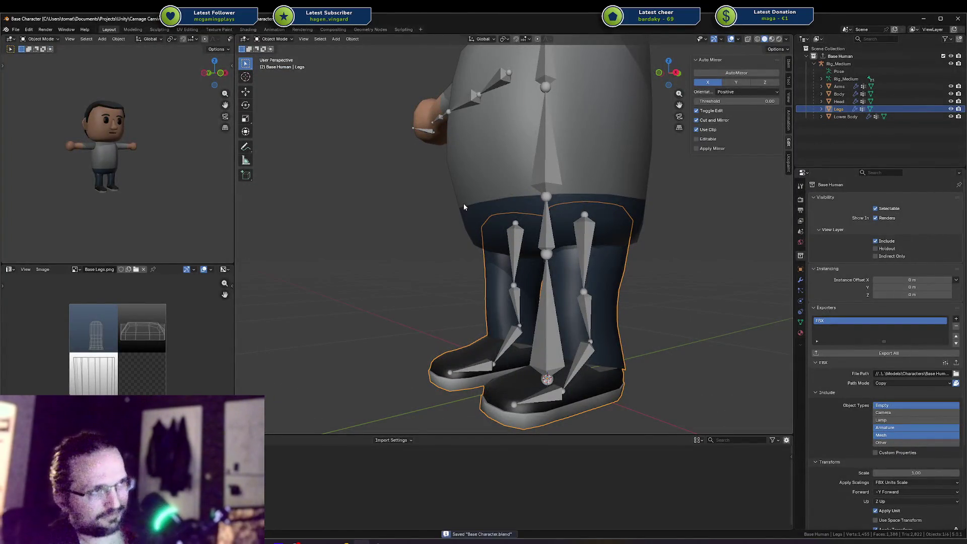
Open Streetwear 01.blend from recent files and select the magenta cap.
key(ctrl+shift+o)
click(464, 212)
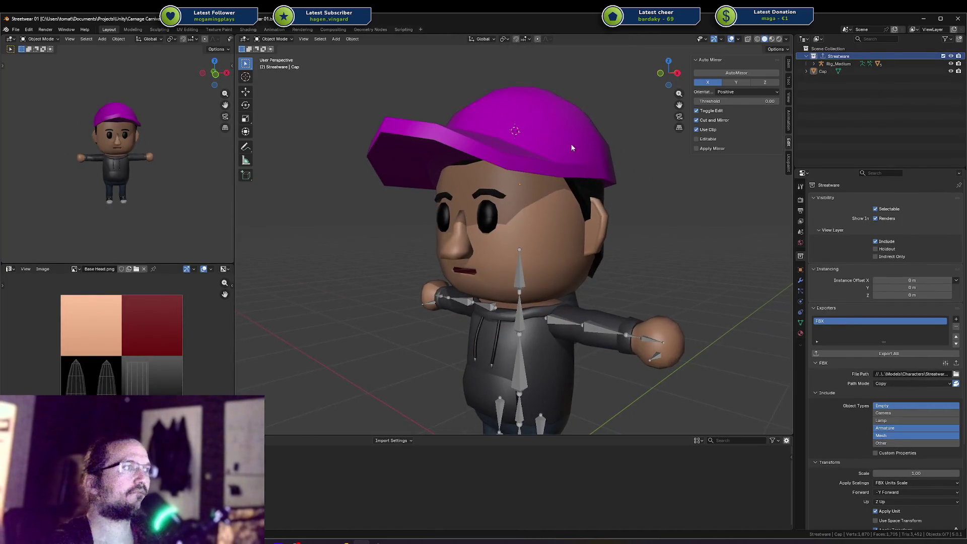
click(550, 141)
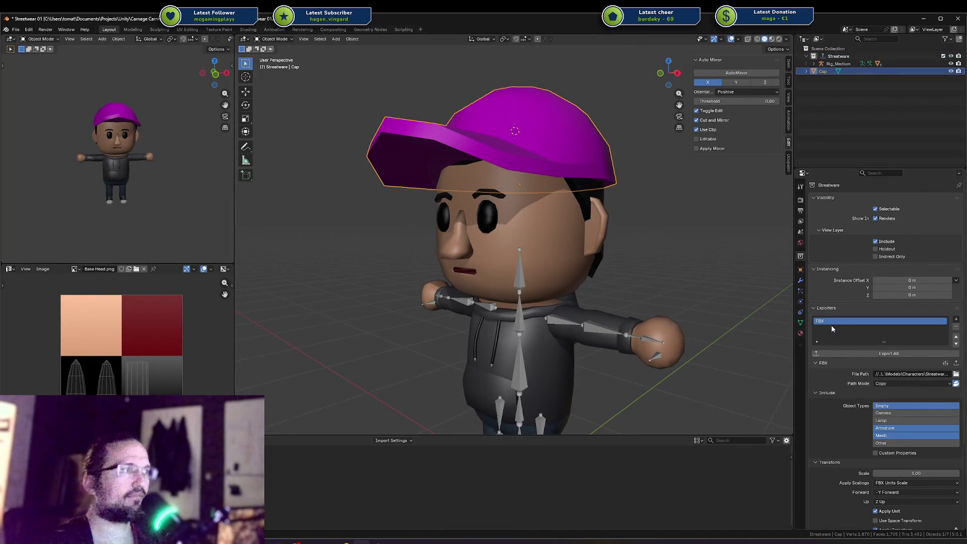
Inspect the cap's and head's materials in Material Properties.
click(800, 333)
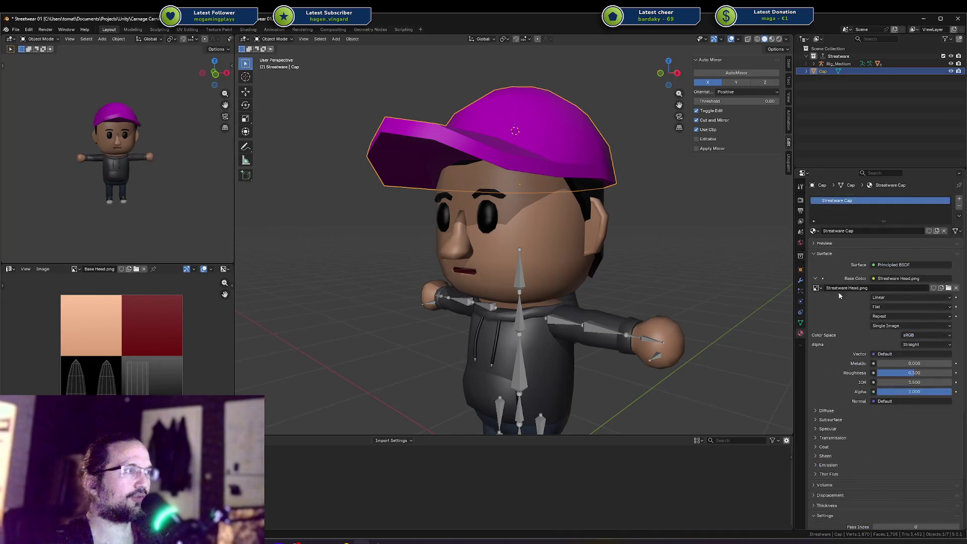
click(814, 231)
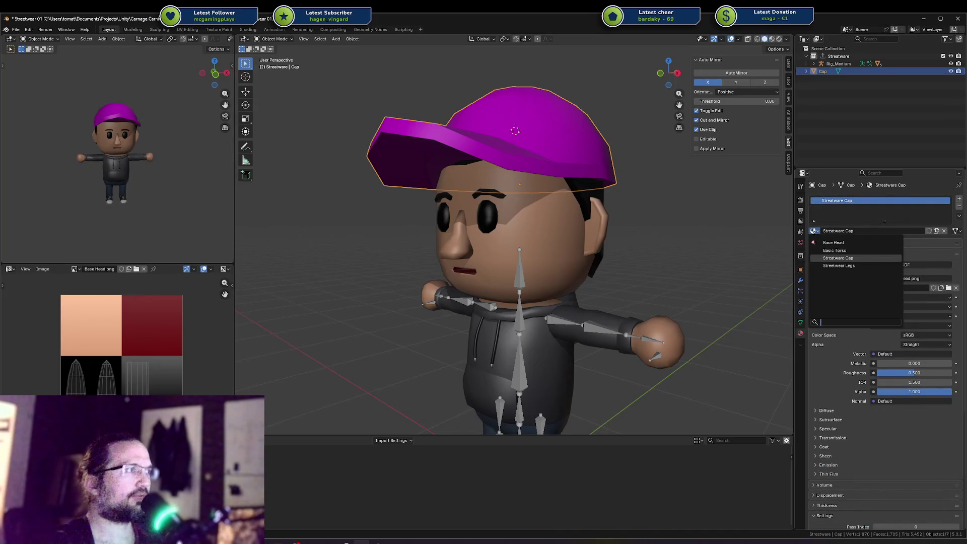
click(814, 232)
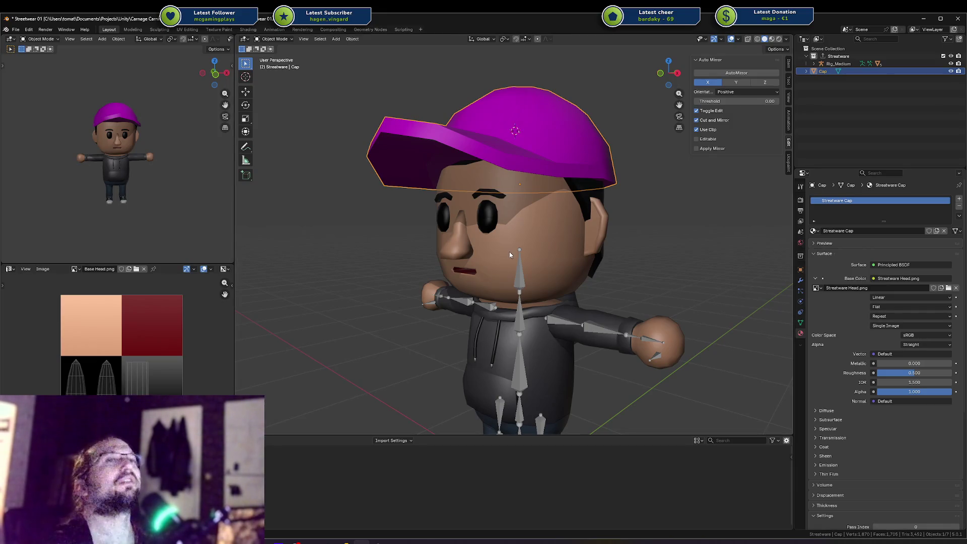
click(814, 231)
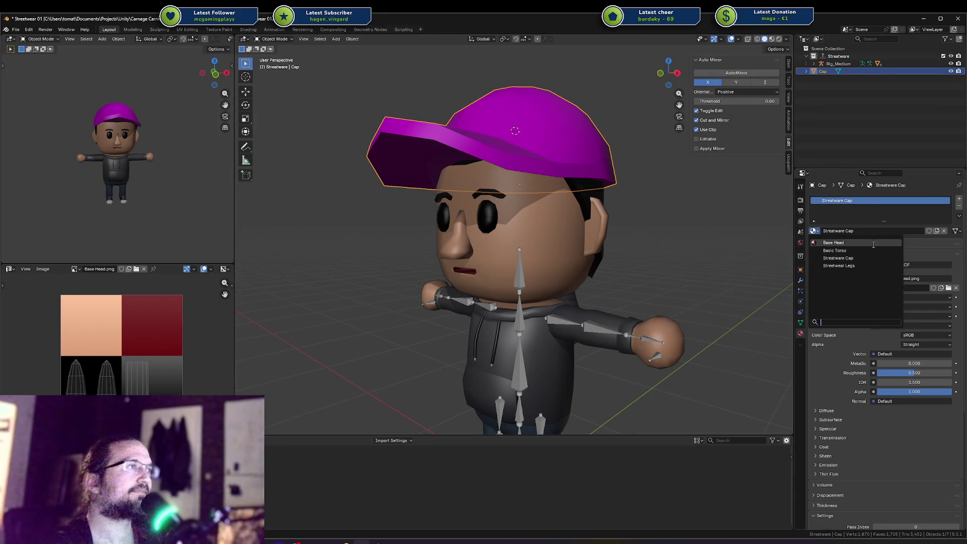
click(518, 218)
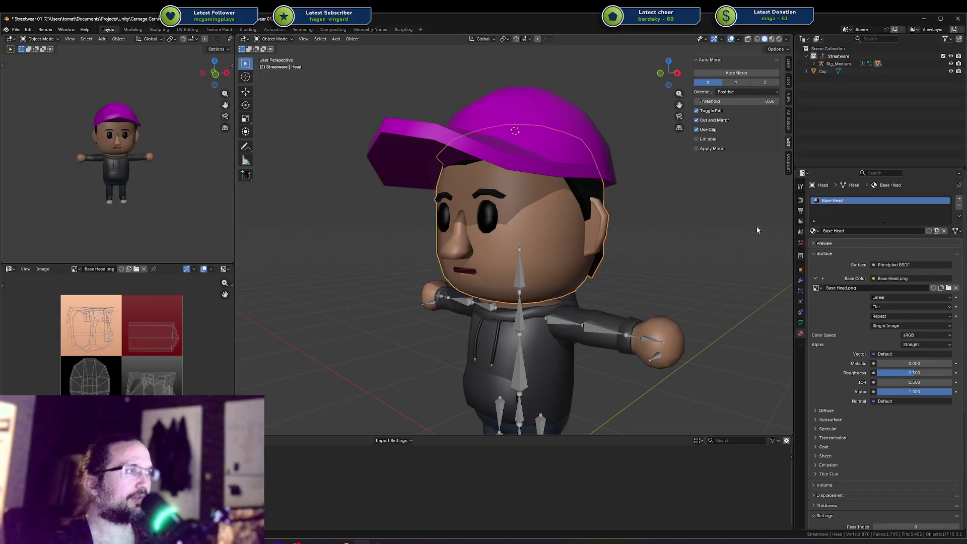
Select the Arms, rename Basic Torso to Base Torso, and save Streetwear 01.blend.
click(560, 320)
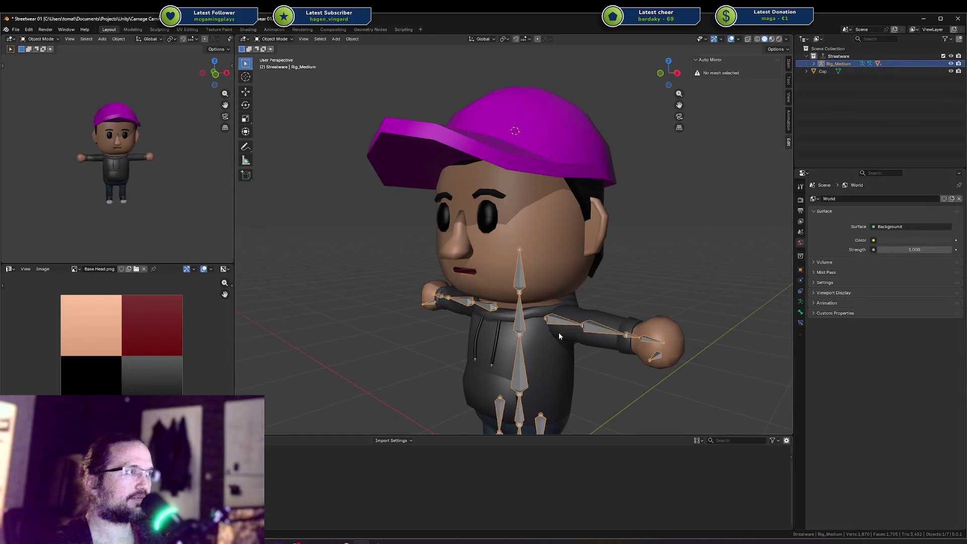
click(559, 333)
click(853, 231)
text(Base Torso)
key(Return)
key(ctrl+s)
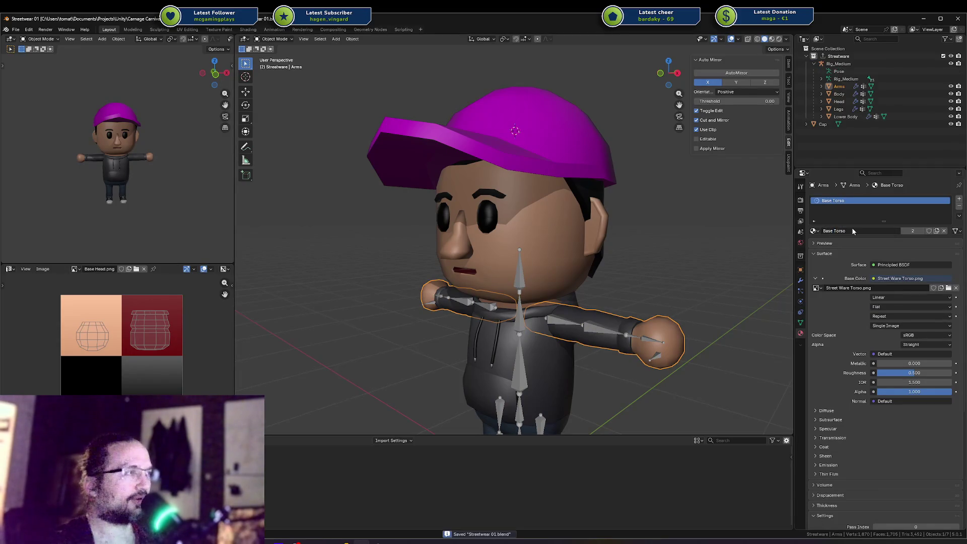
Select the legs and rename their material to Base Legs, then save.
drag(534, 373, 563, 334)
click(560, 342)
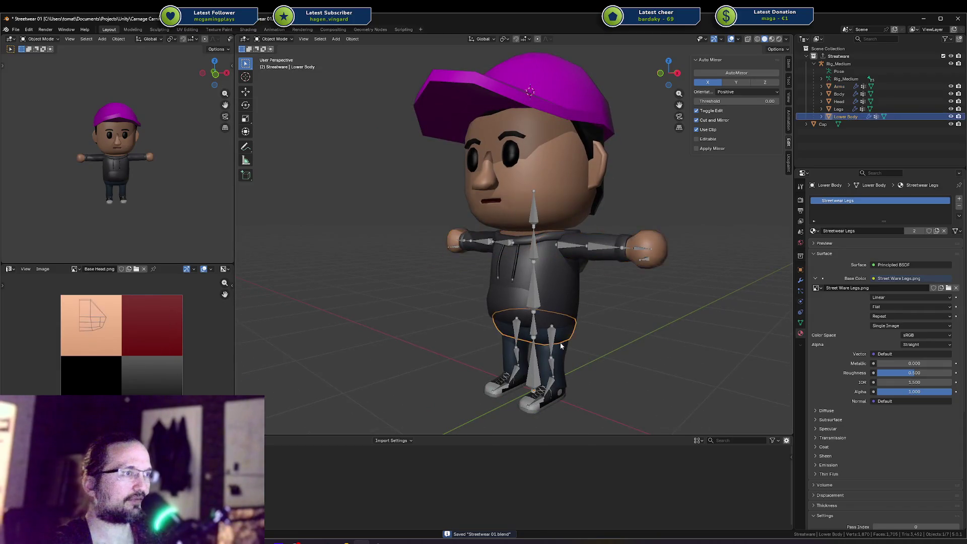
click(563, 344)
click(563, 346)
click(563, 346)
click(586, 328)
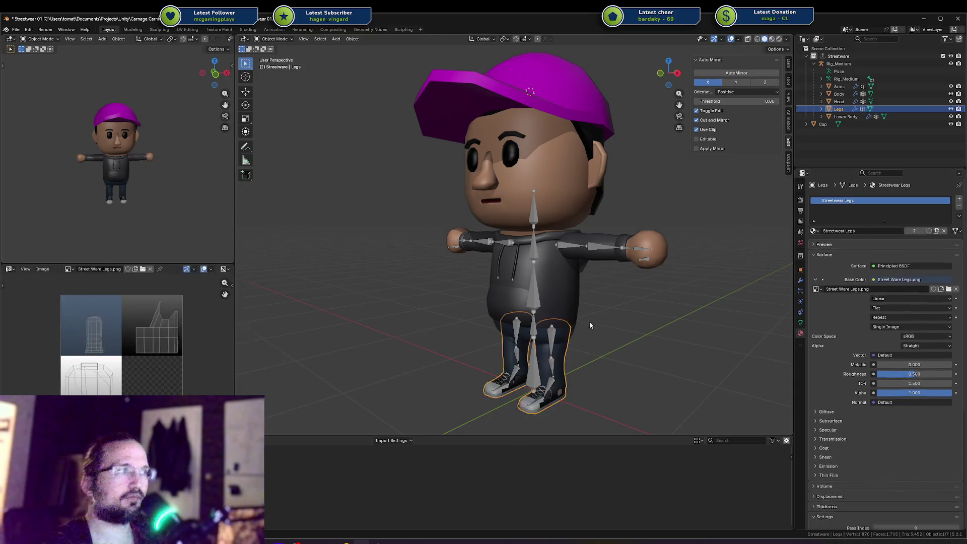
click(836, 230)
text(Legs)
key(Home)
text(Base)
key(Return)
key(ctrl+s)
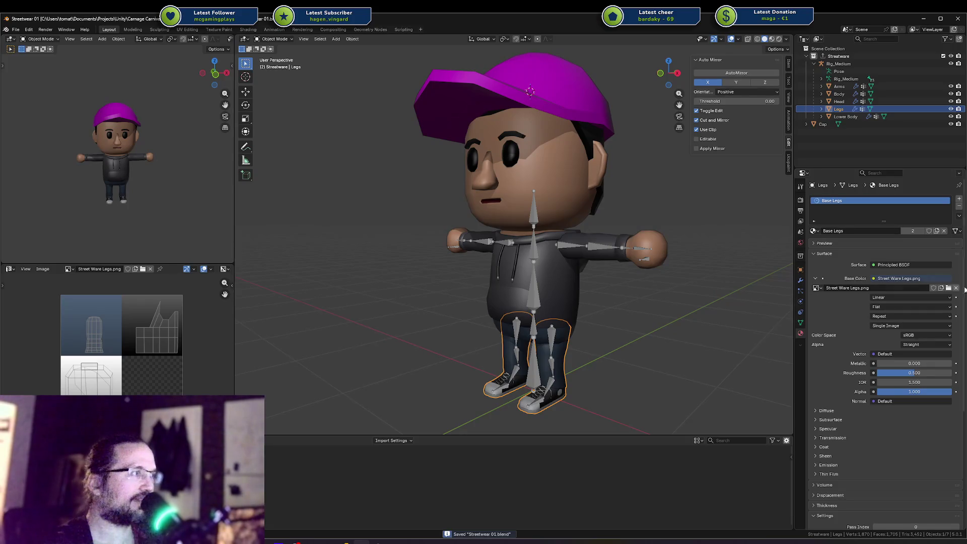
Load Base Legs.png as the legs material's Base Color texture, then select the arms.
click(949, 287)
double_click(435, 142)
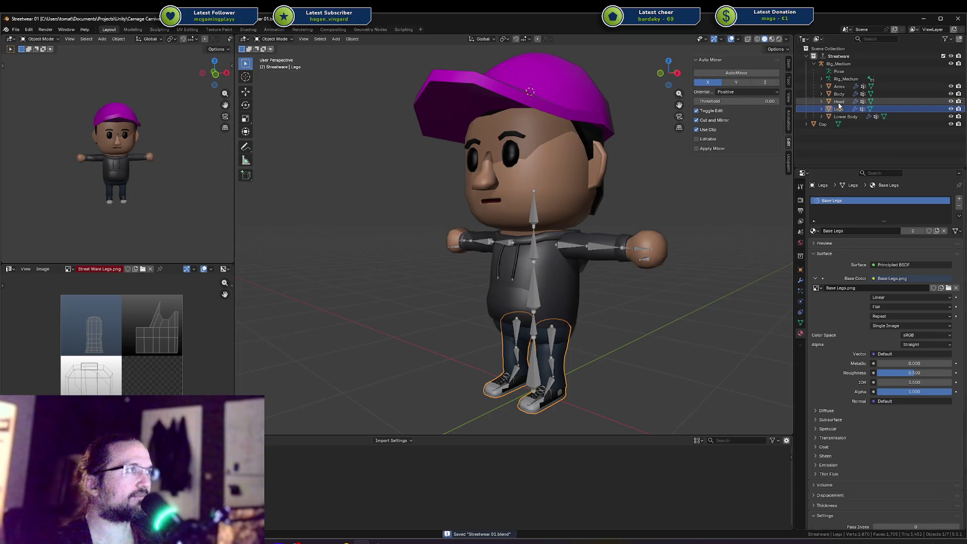
click(839, 102)
click(840, 94)
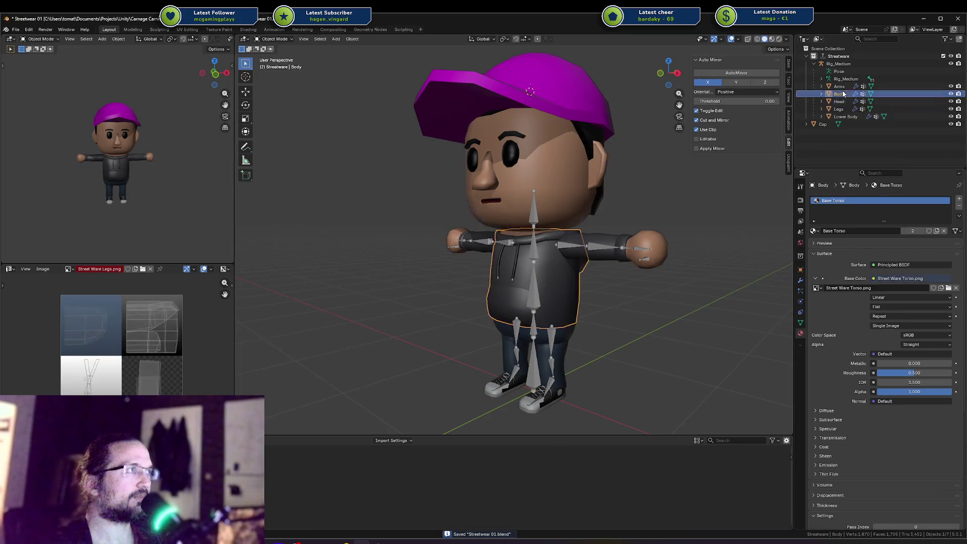
key(Up)
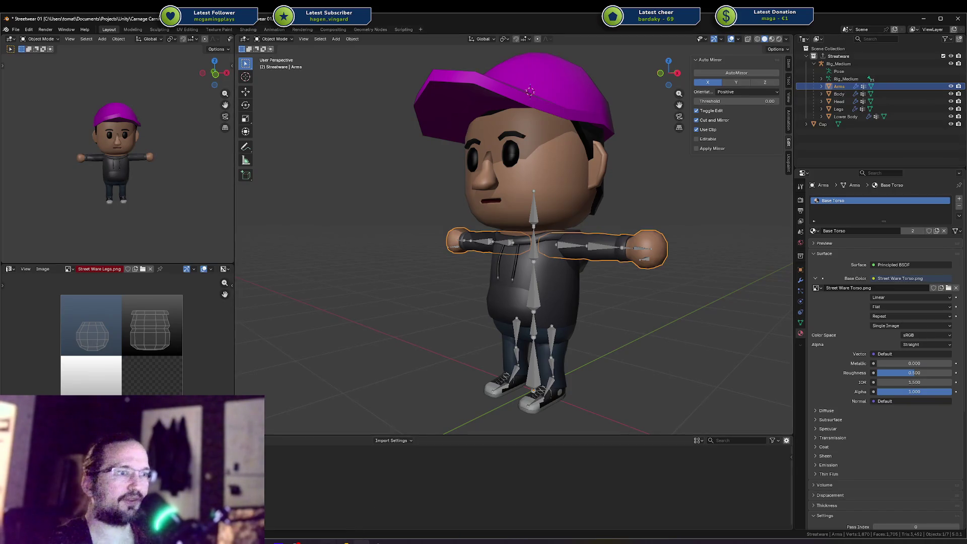
key(alt+Tab)
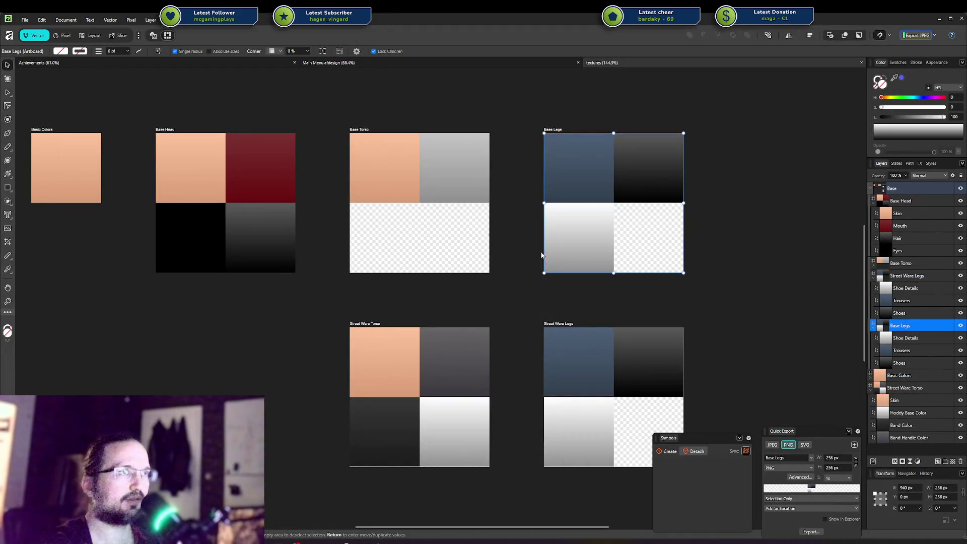
Inspect the Skin and Hoddy Base Color swatches, then deselect in Blender and save.
click(402, 357)
click(443, 437)
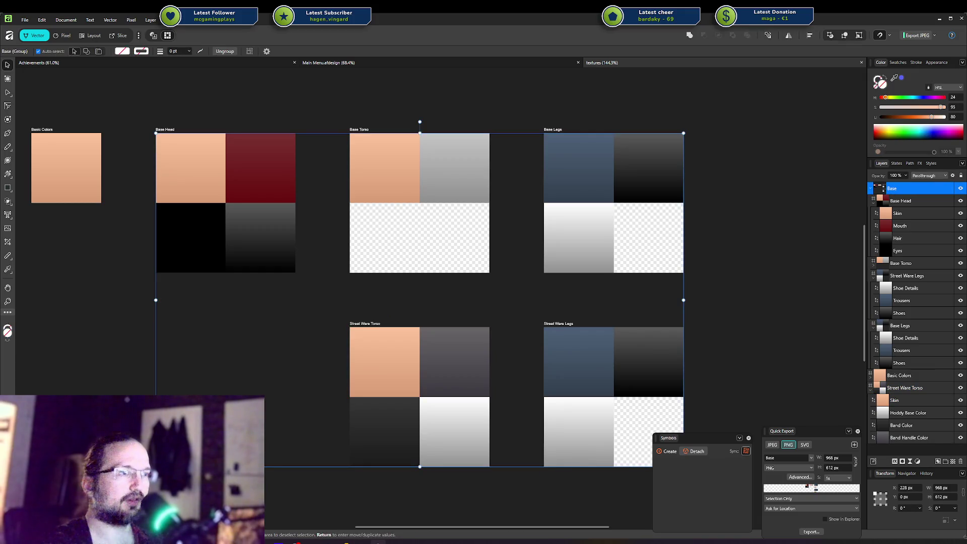
click(442, 436)
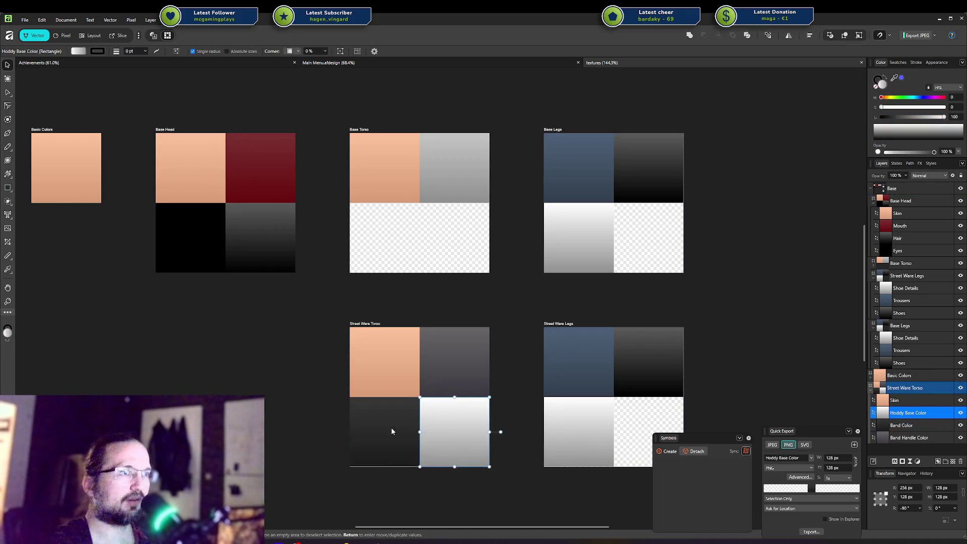
click(292, 440)
key(alt+Tab)
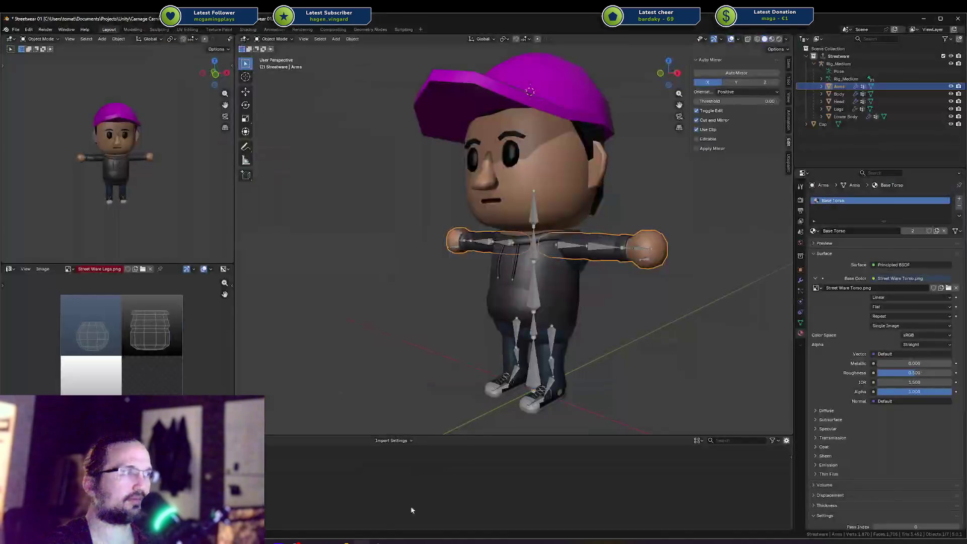
click(674, 271)
key(ctrl+s)
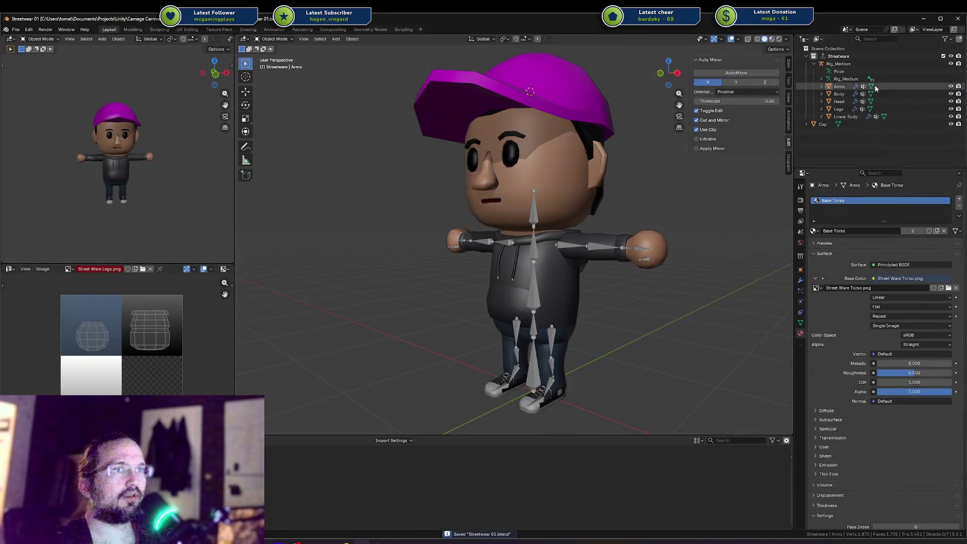
Check that the Cap's material uses Streetware Head.png, then return to textures.af.
click(585, 79)
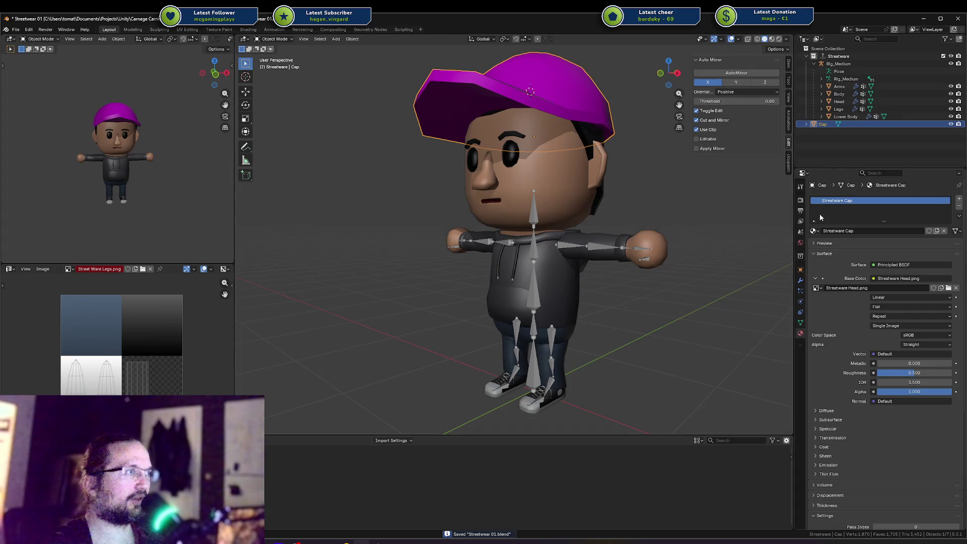
click(847, 288)
click(848, 288)
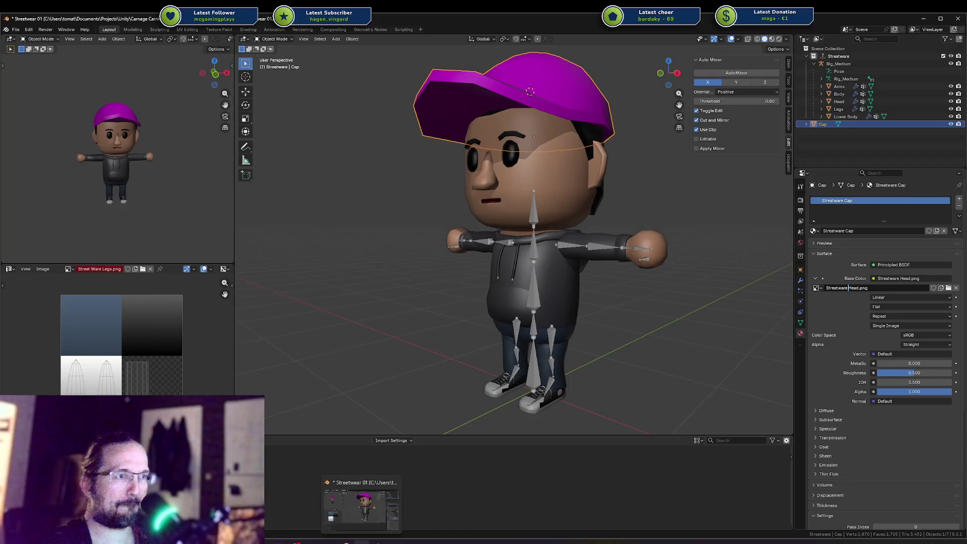
click(348, 542)
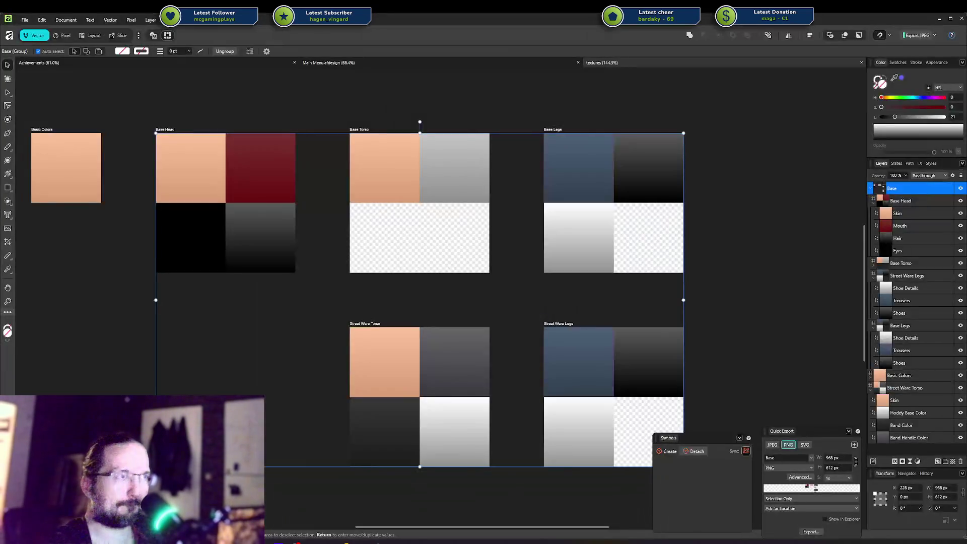
Delete the Street Ware Legs artboard, then undo until the Streetware Head artboard returns.
click(725, 318)
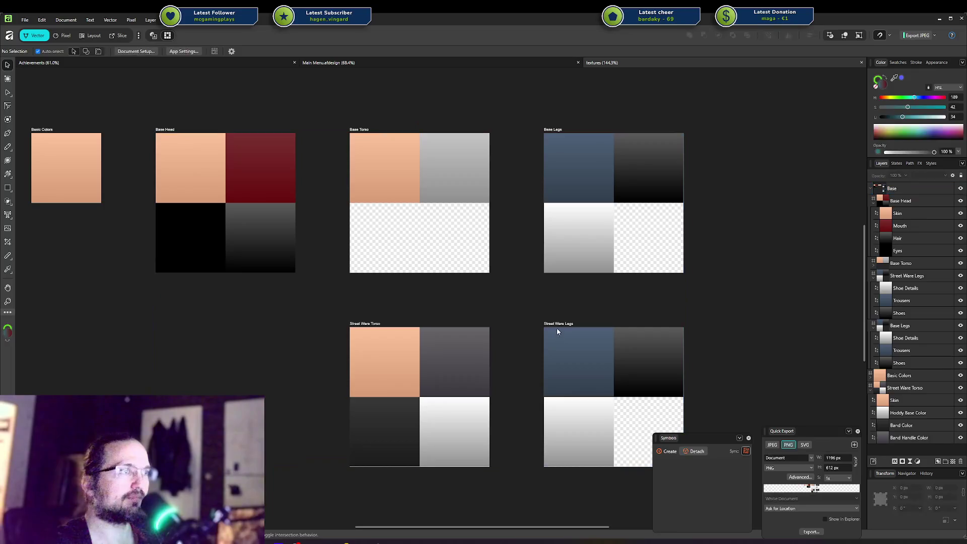
click(558, 326)
key(Delete)
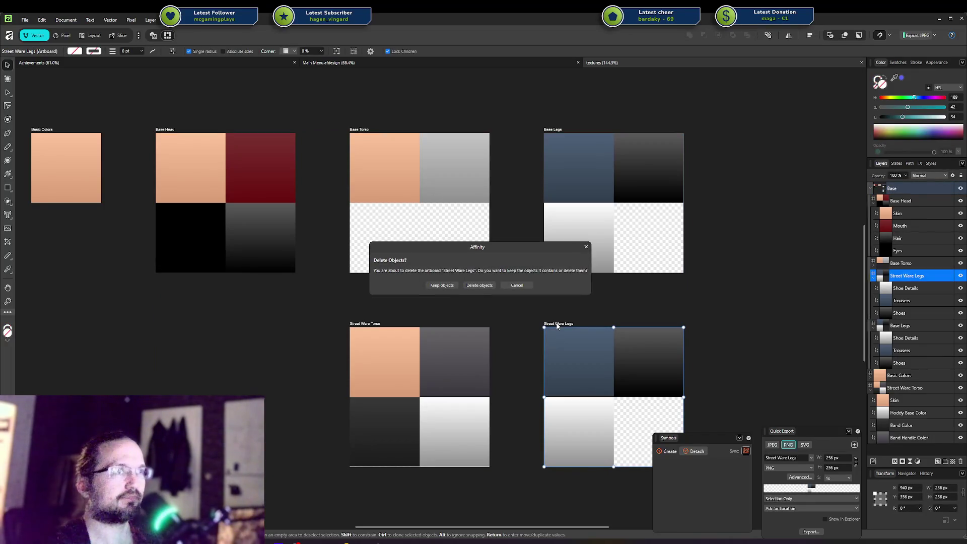
click(480, 286)
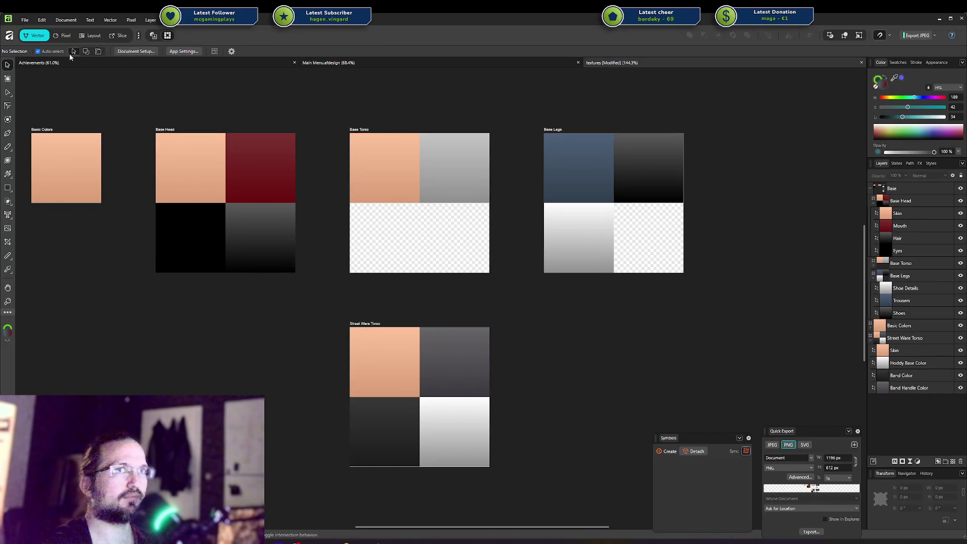
key(ctrl+z)
key(ctrl+z)
key(ctrl+z)
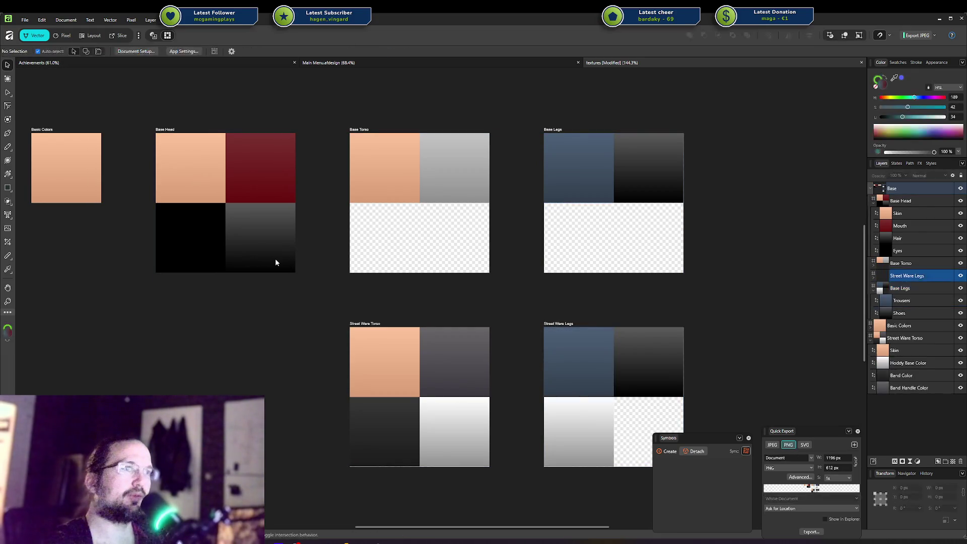
key(ctrl+z)
key(ctrl+z)
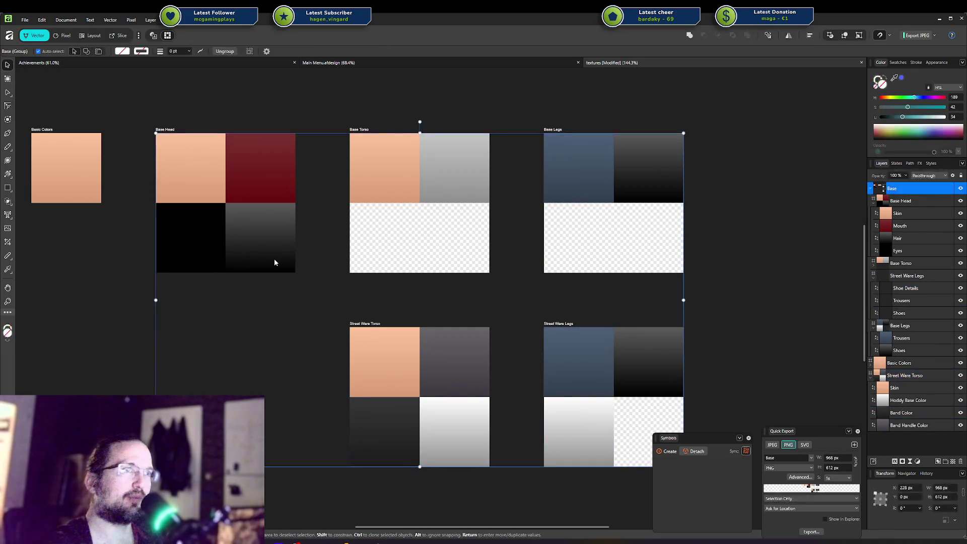
key(ctrl+z)
key(ctrl+z)
Delete the Street Ware Legs artboard again and select the Streetware Head artboard.
click(575, 329)
key(ctrl+z)
key(ctrl+z)
click(560, 326)
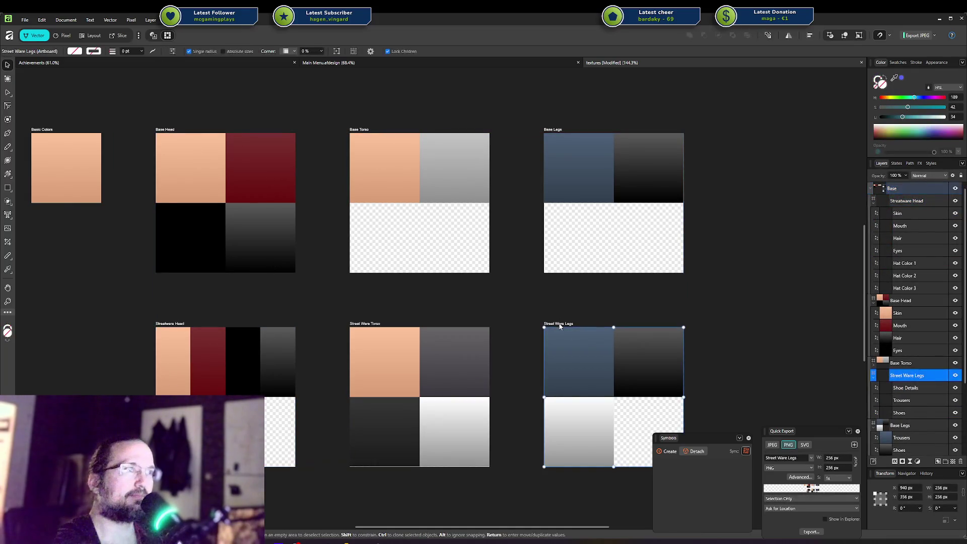
key(Delete)
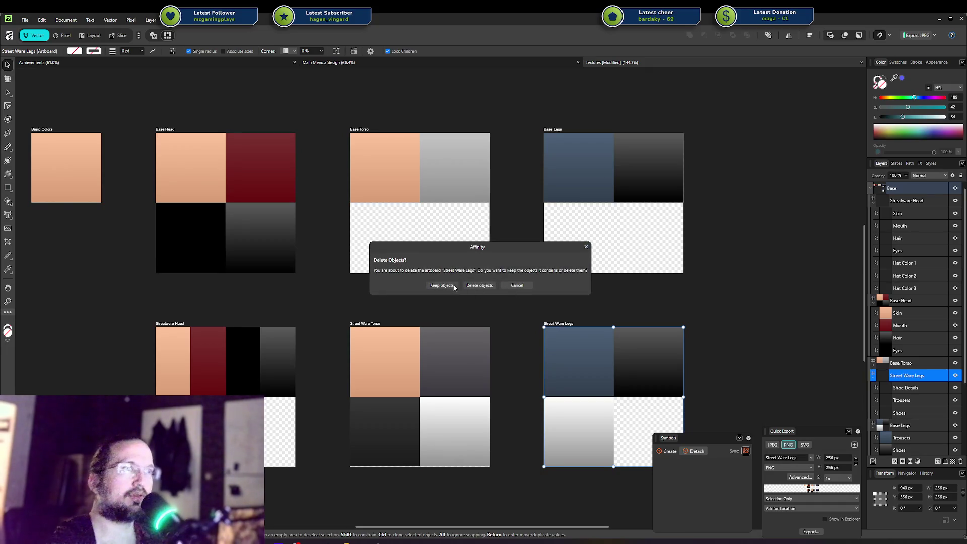
click(478, 286)
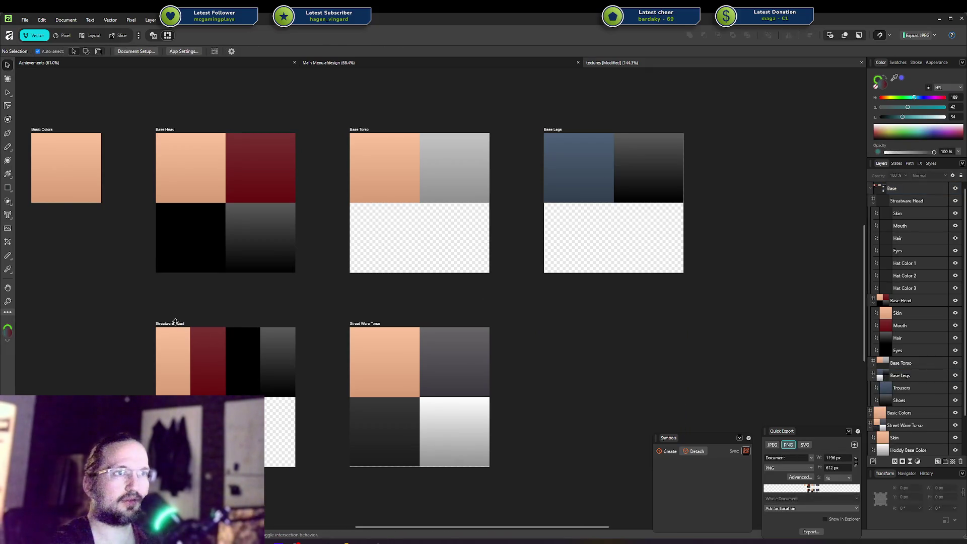
click(183, 336)
Rename the Streetware Head artboard to Cap and delete its Skin, Mouth, Eyes and Hair swatches.
double_click(176, 324)
text(Cap)
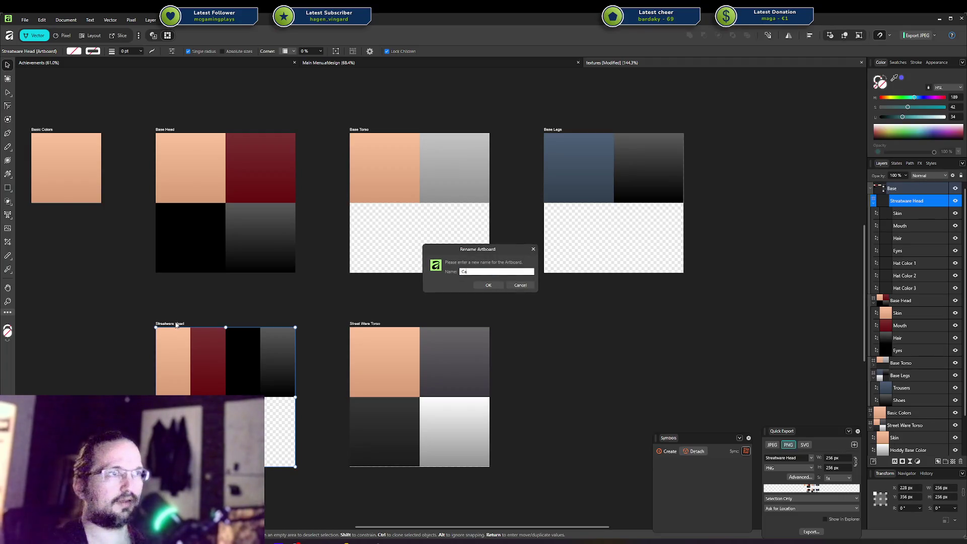
key(Return)
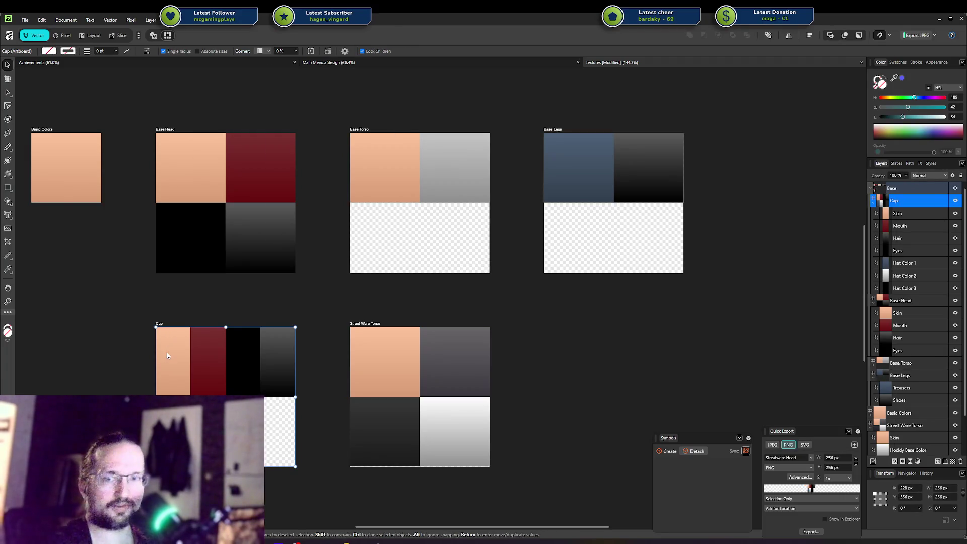
click(167, 353)
click(208, 359)
click(245, 359)
click(277, 362)
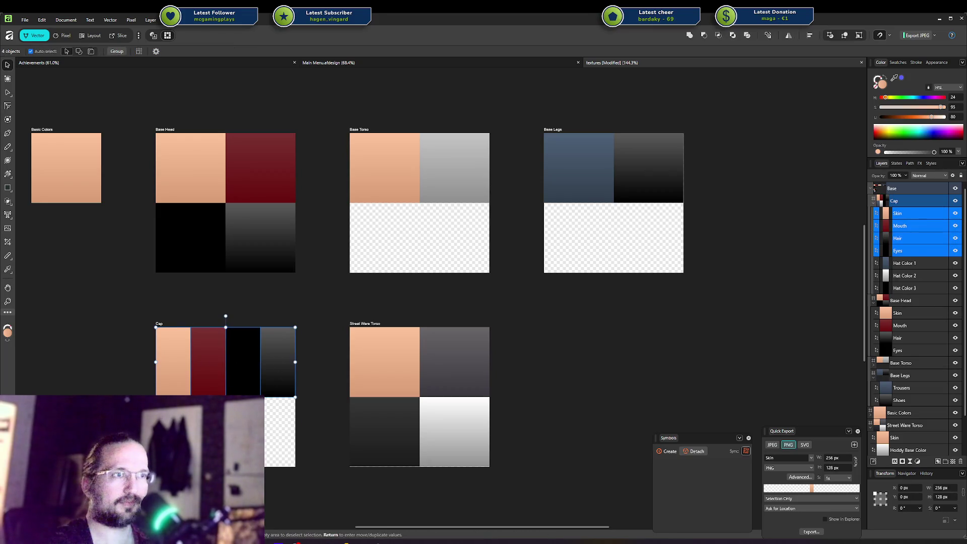
click(280, 432)
key(Delete)
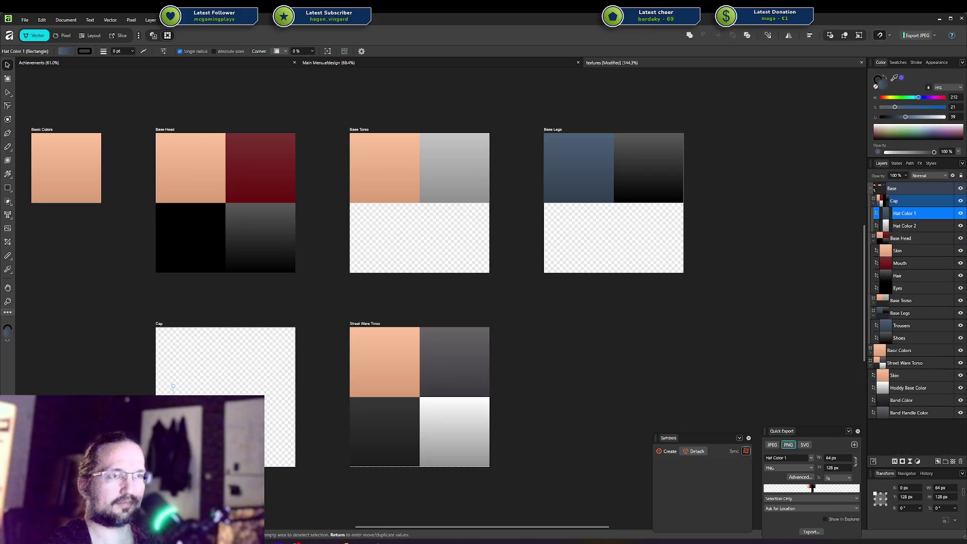
key(ctrl+z)
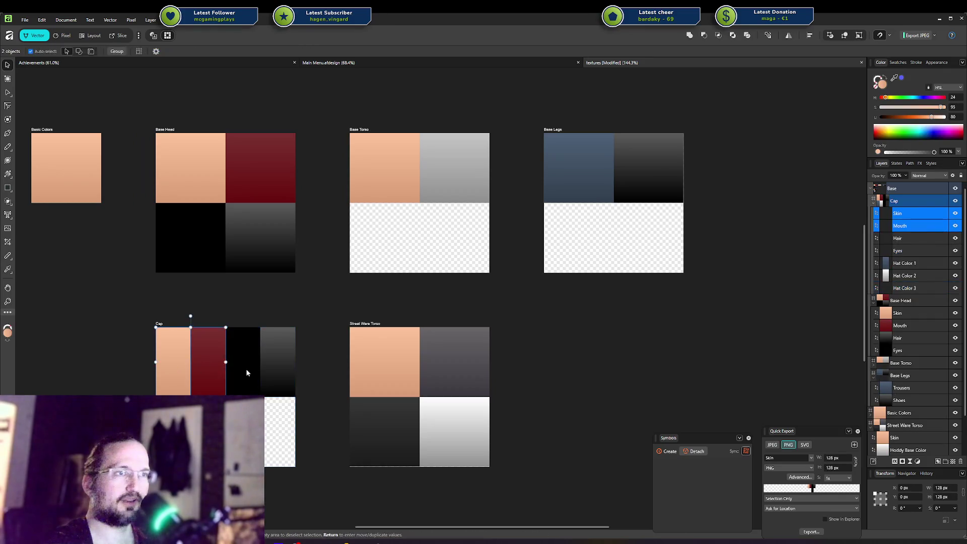
key(Delete)
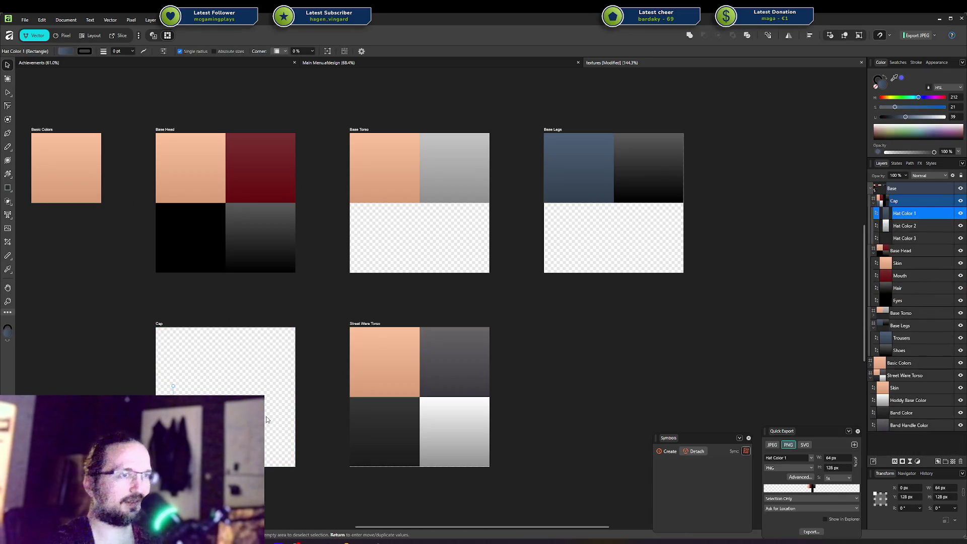
Resize Hat Color 1 and Hat Color 2 to fill the Cap artboard's top half.
click(243, 373)
click(901, 188)
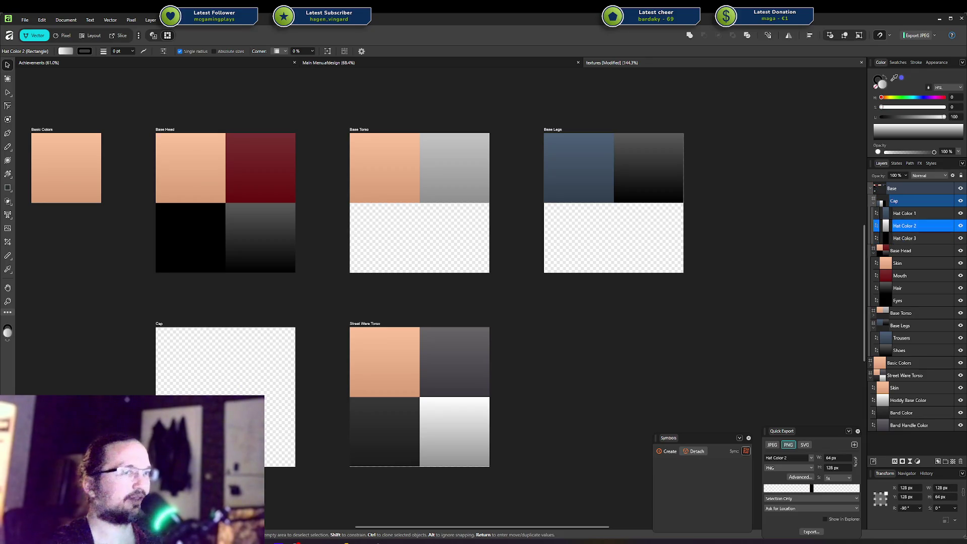
key(ctrl+z)
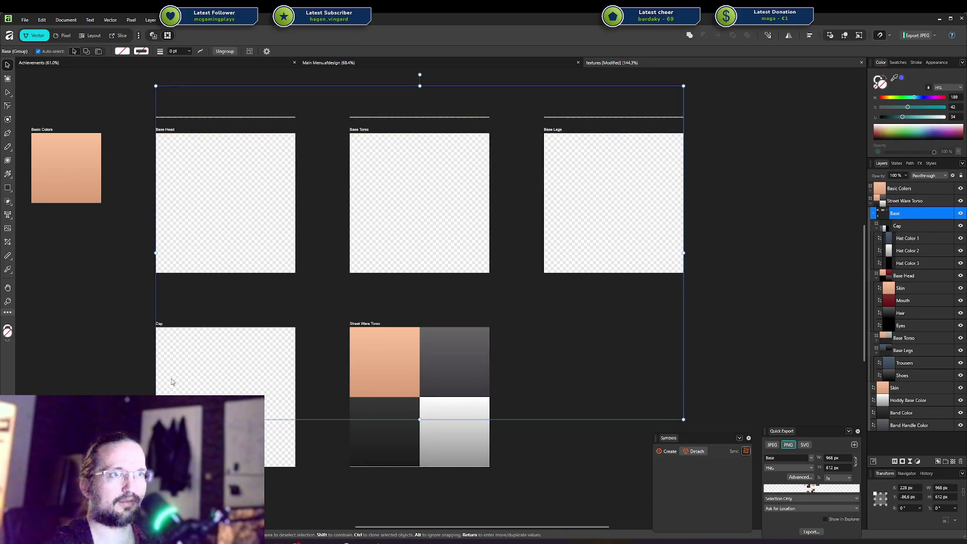
key(ctrl+shift+z)
click(171, 351)
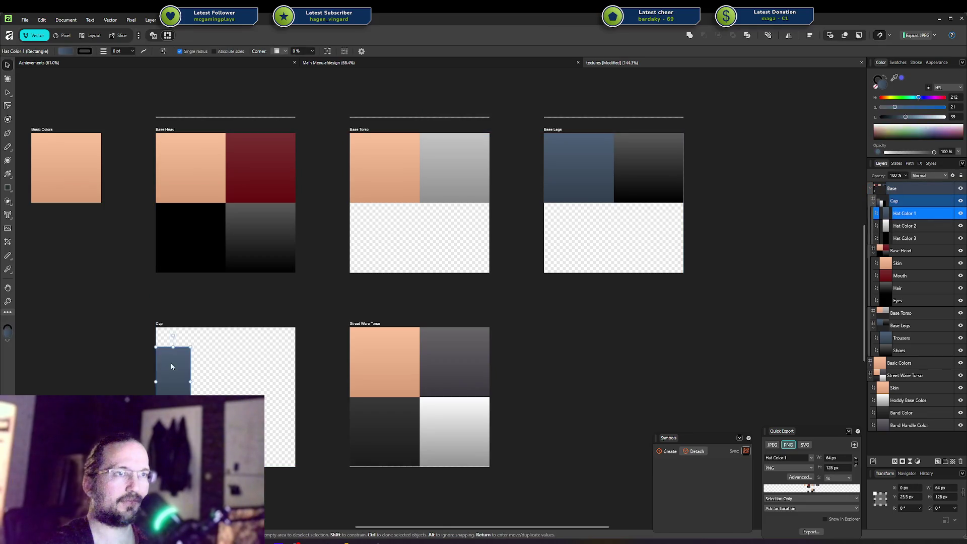
drag(187, 359, 296, 363)
click(257, 363)
click(199, 386)
drag(199, 386, 173, 386)
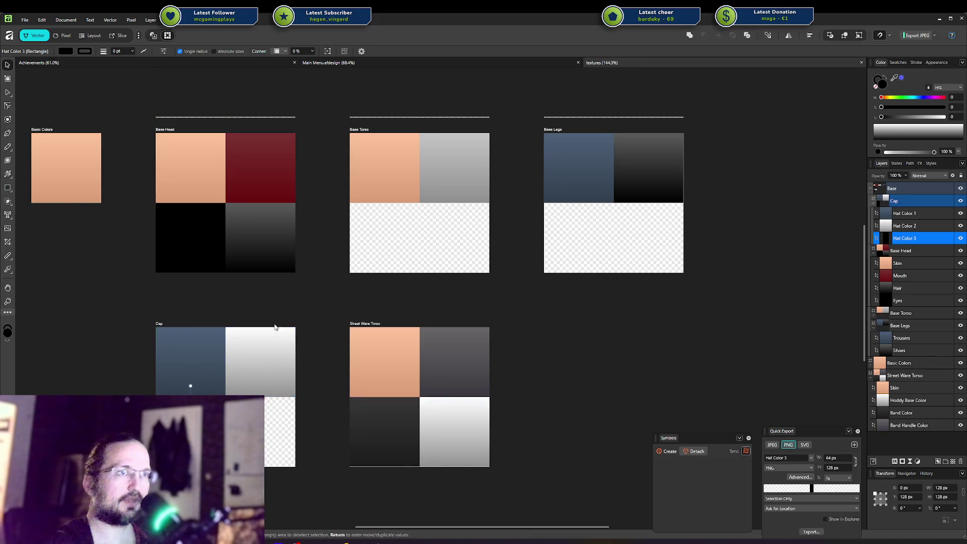
click(188, 319)
drag(159, 324, 161, 326)
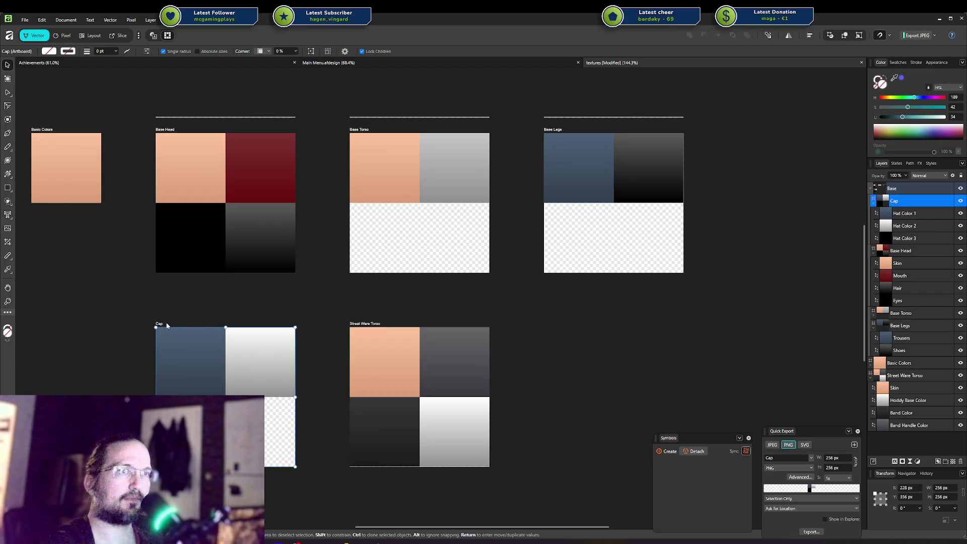
Export the Cap artboard from Affinity Designer as Cap.png into the Characters folder.
click(811, 531)
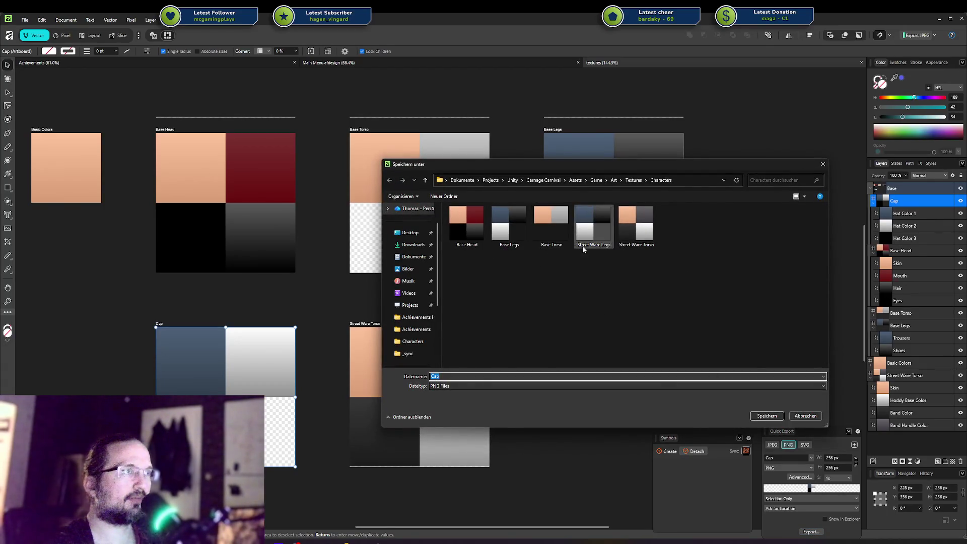
click(592, 232)
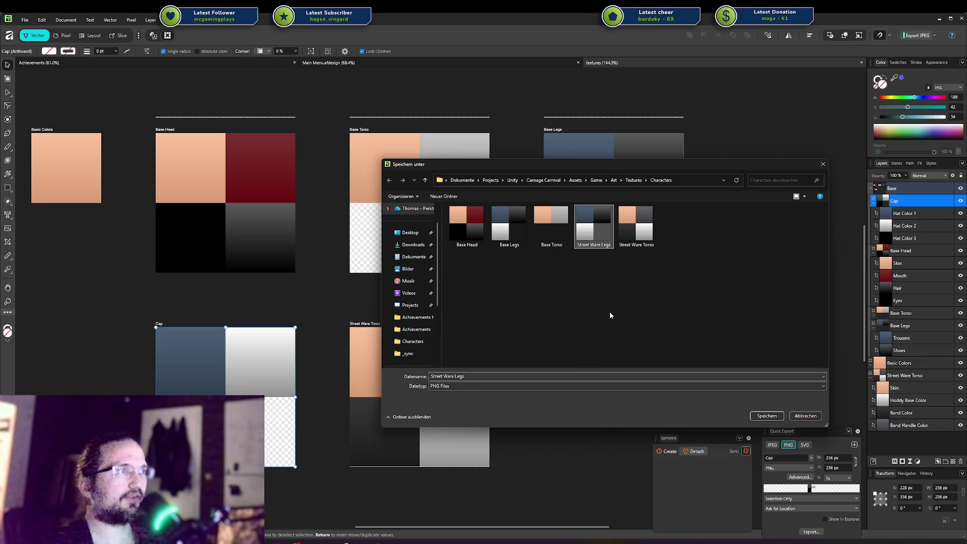
key(Delete)
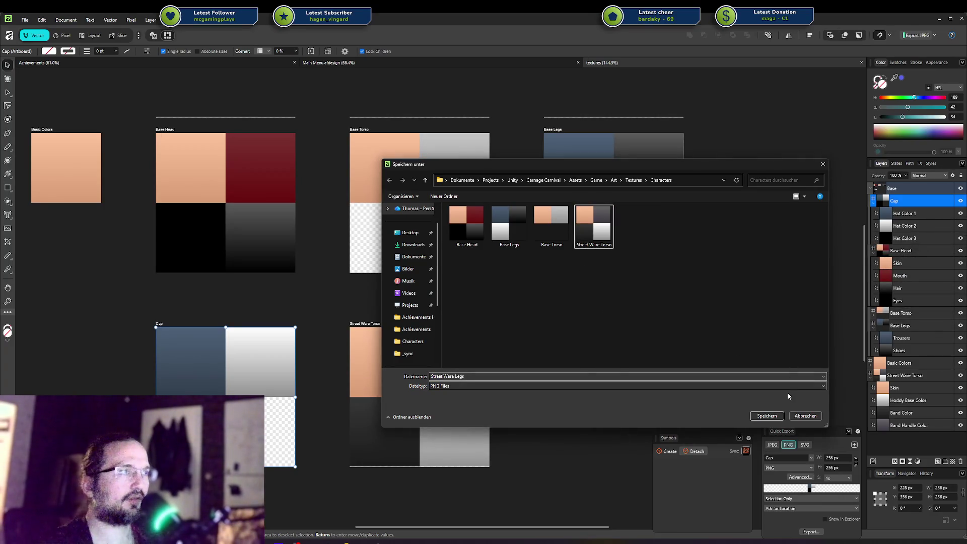
click(804, 416)
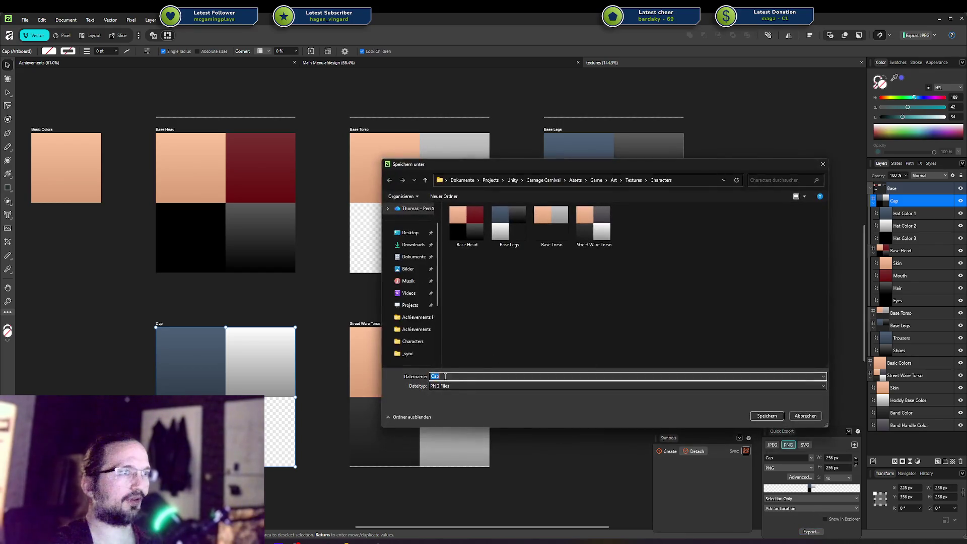
click(763, 414)
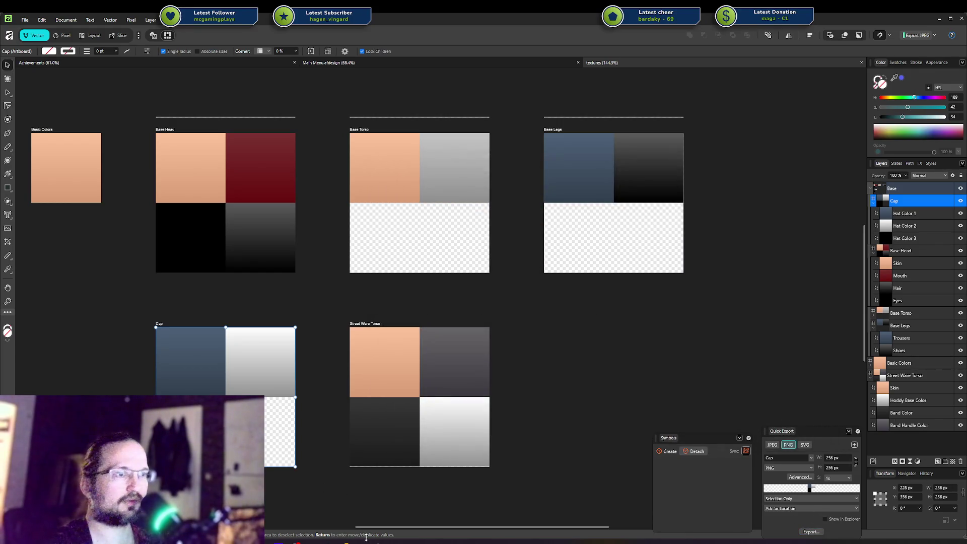
Load Cap.png into the Blender cap material's image slot and enter Edit Mode.
click(367, 539)
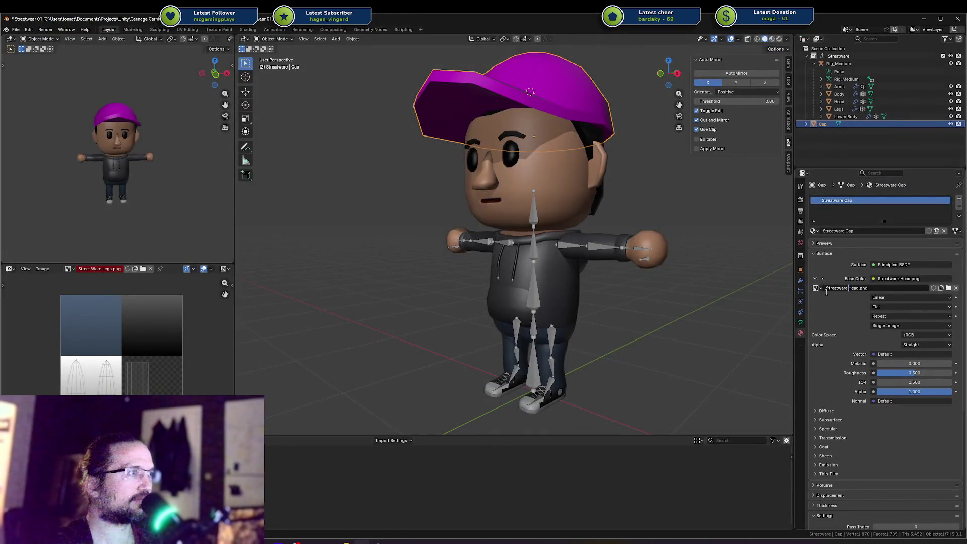
click(949, 288)
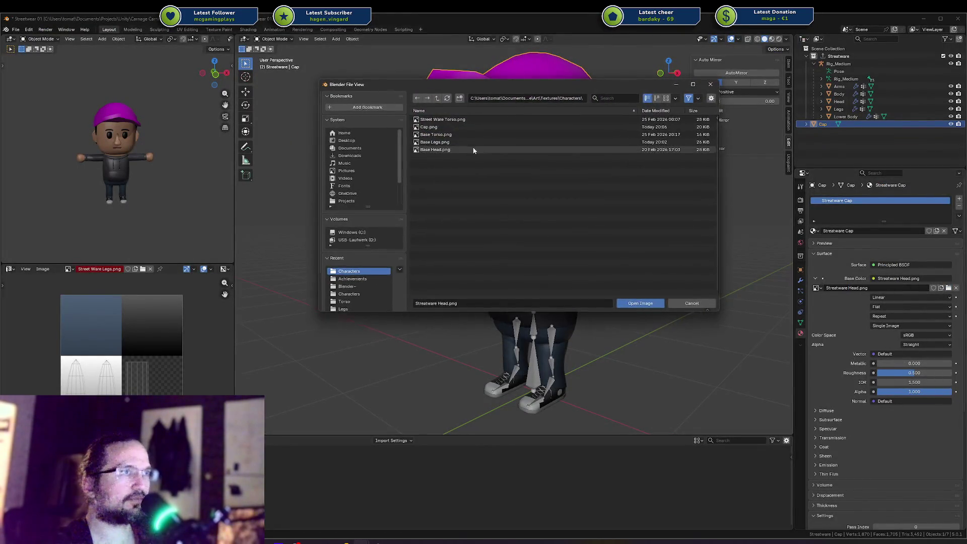
double_click(433, 128)
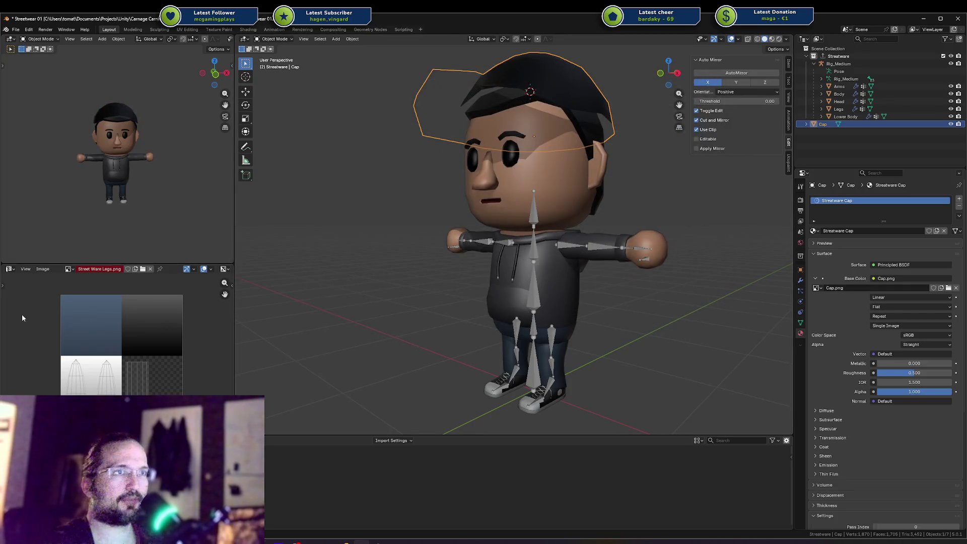
key(Tab)
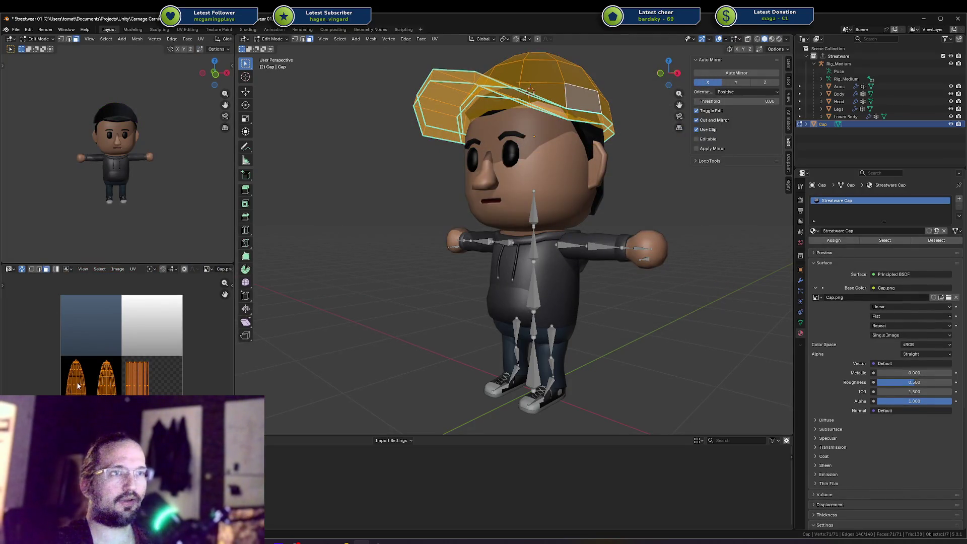
Move the first cap UV island onto Cap.png's blue-grey area and widen it horizontally.
click(78, 386)
key(g)
click(104, 357)
key(s)
key(x)
click(160, 356)
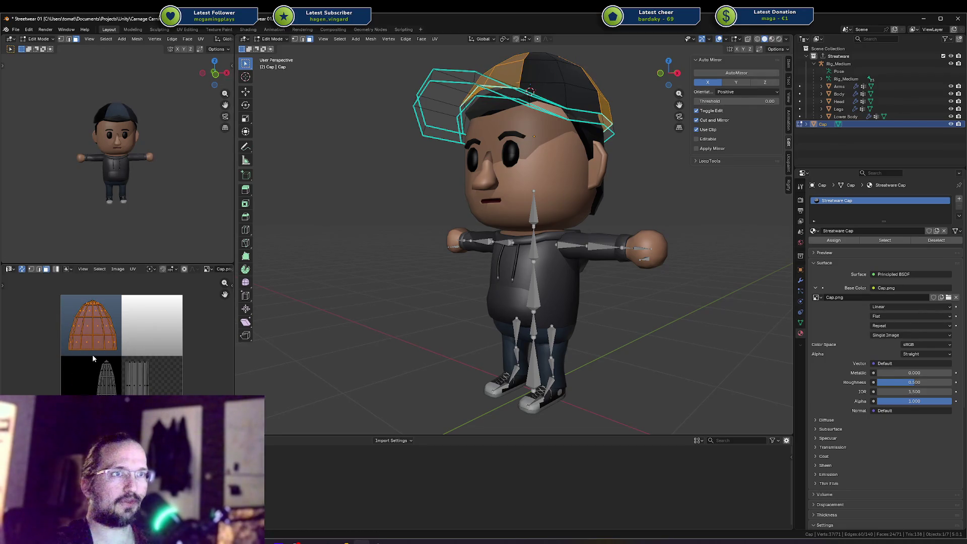
Move the narrow UV island onto the white area and widen it horizontally.
click(106, 376)
key(g)
click(168, 367)
key(s)
key(x)
click(23, 357)
key(g)
right_click(24, 362)
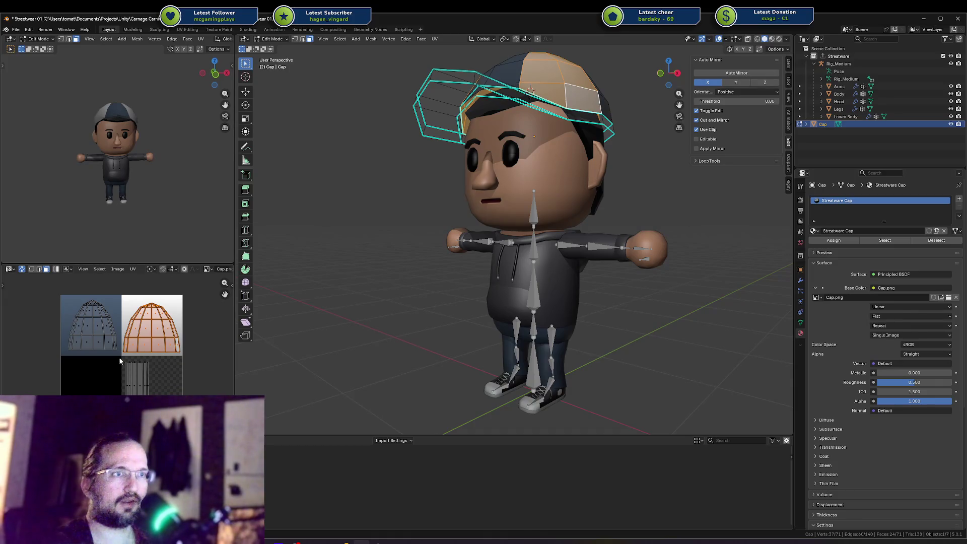
Select all cap faces, leave Edit Mode and save Streetwear 01.blend.
key(a)
key(Tab)
key(ctrl+s)
drag(573, 185, 563, 157)
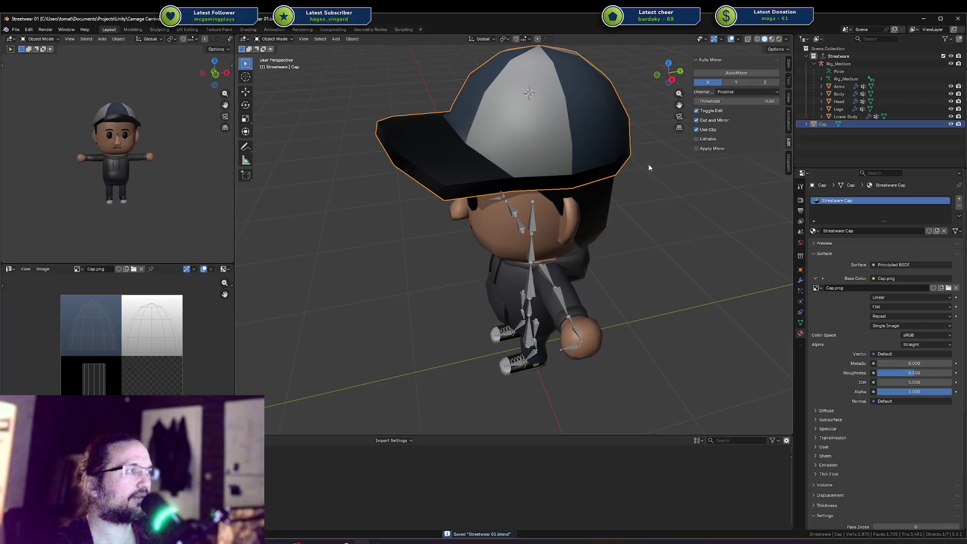
Export the Streatware collection to FBX via Export All and check the import in Unity.
click(838, 56)
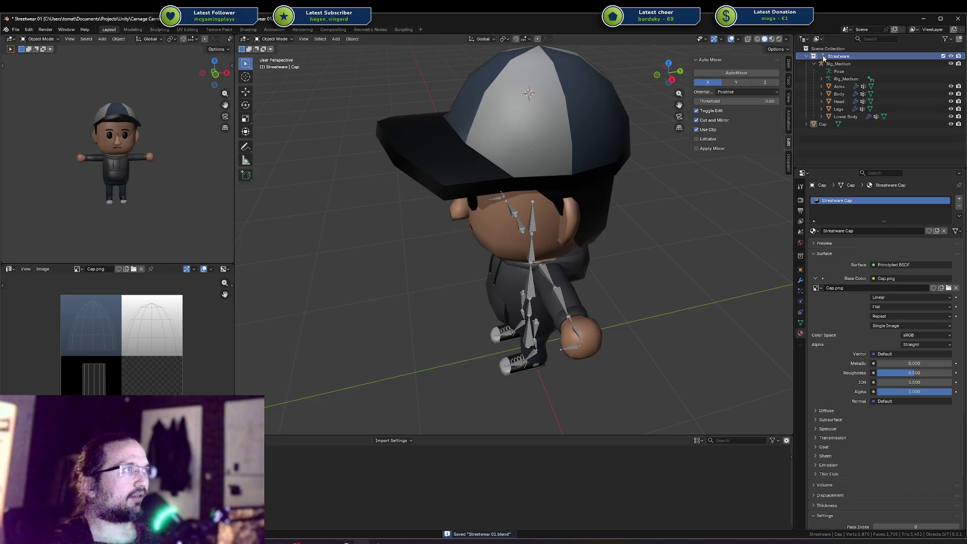
click(801, 257)
click(889, 353)
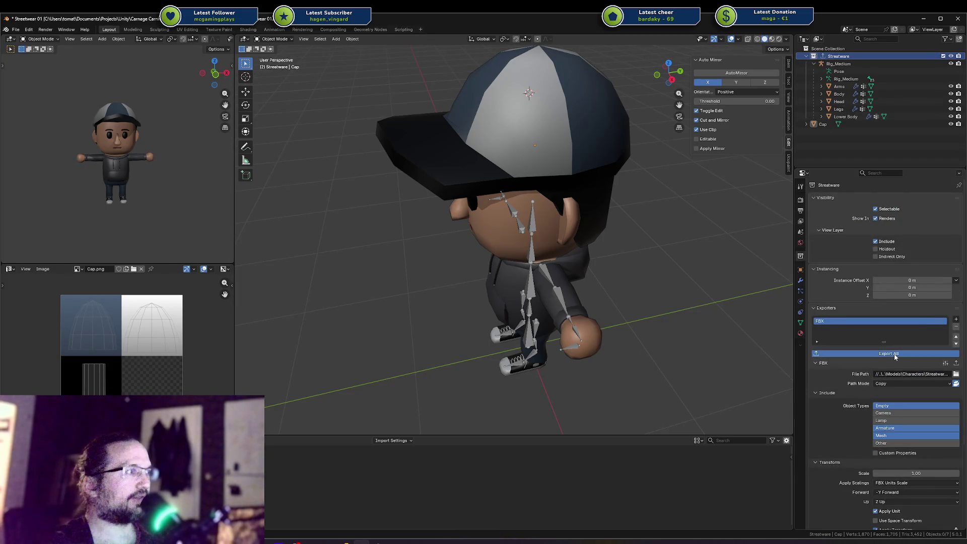
key(alt+Tab)
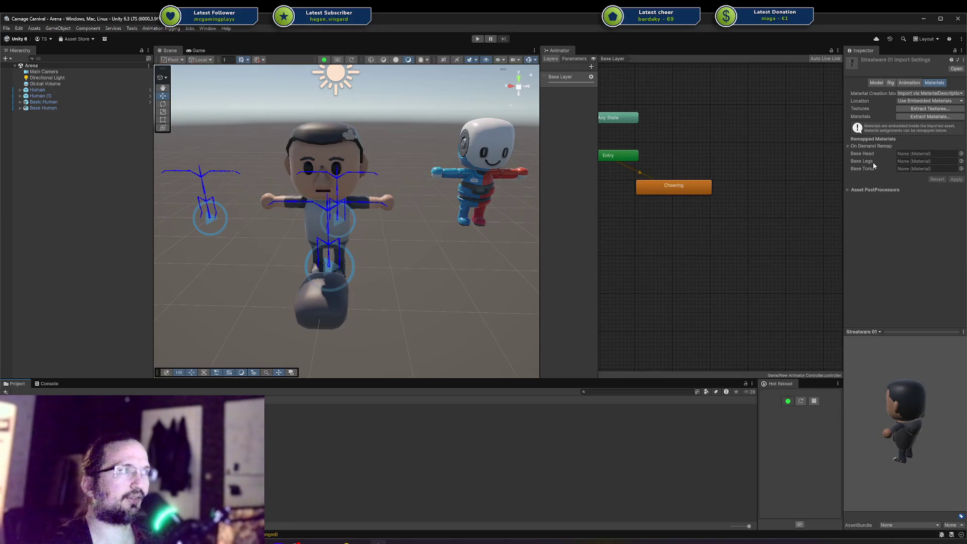
click(362, 540)
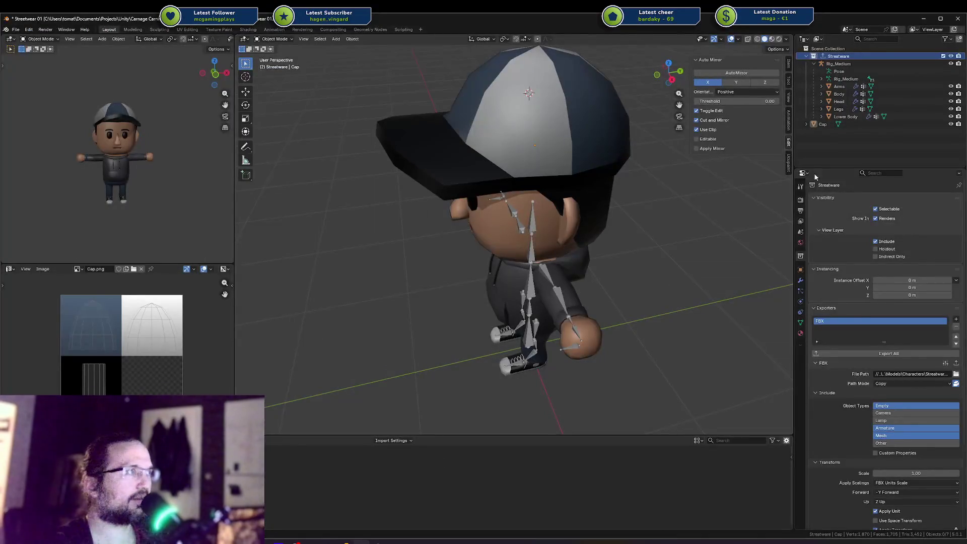
Rename the Body's Base Torso material to Streetwear Torso and save the file.
click(839, 95)
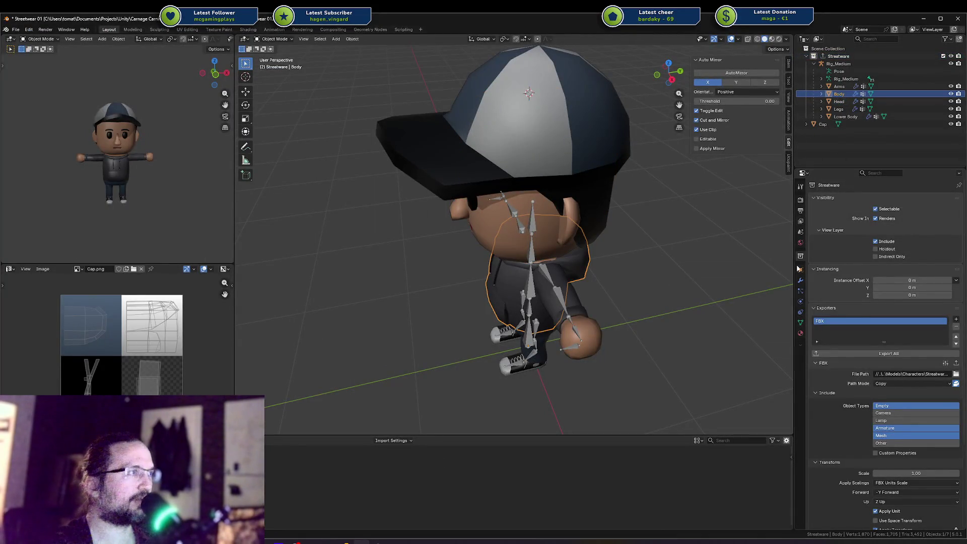
click(801, 334)
click(831, 231)
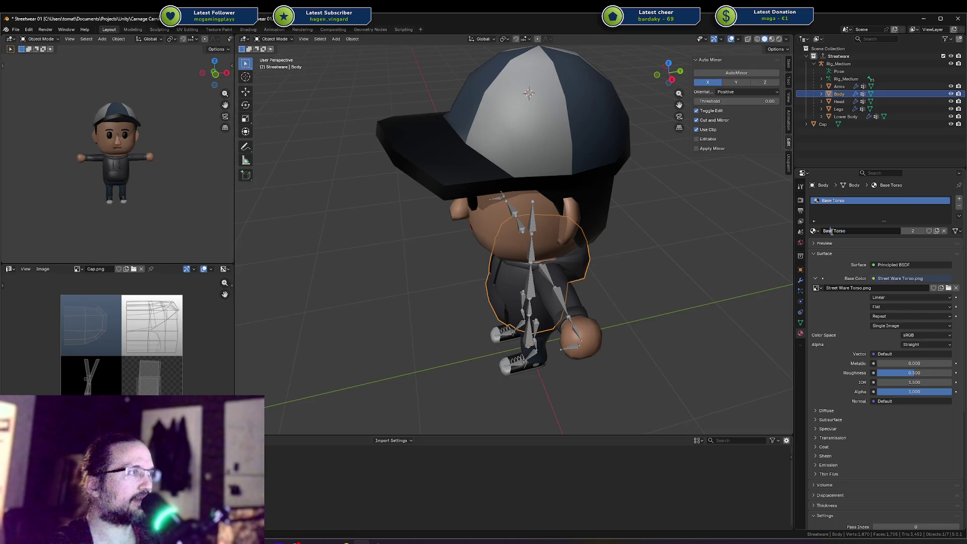
key(BackSpace)
key(BackSpace)
key(BackSpace)
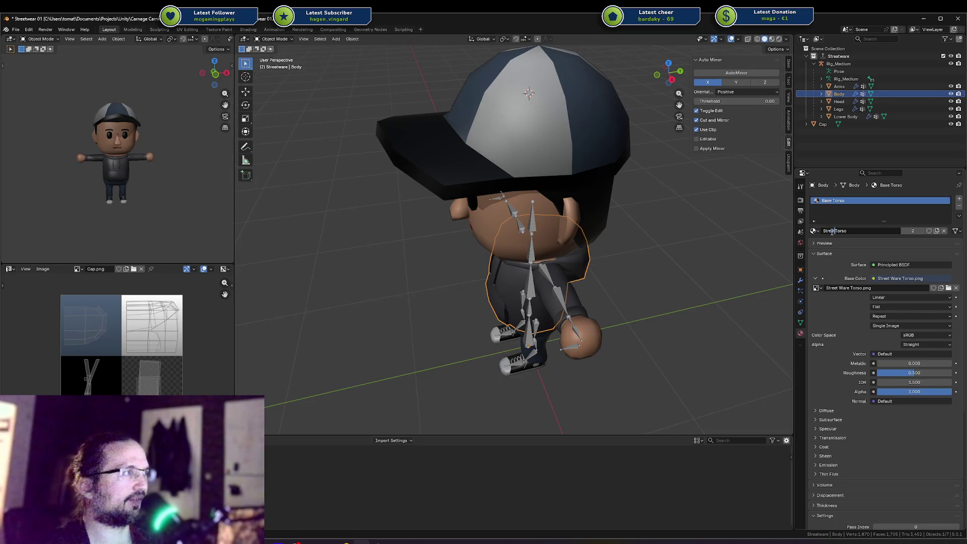
key(Return)
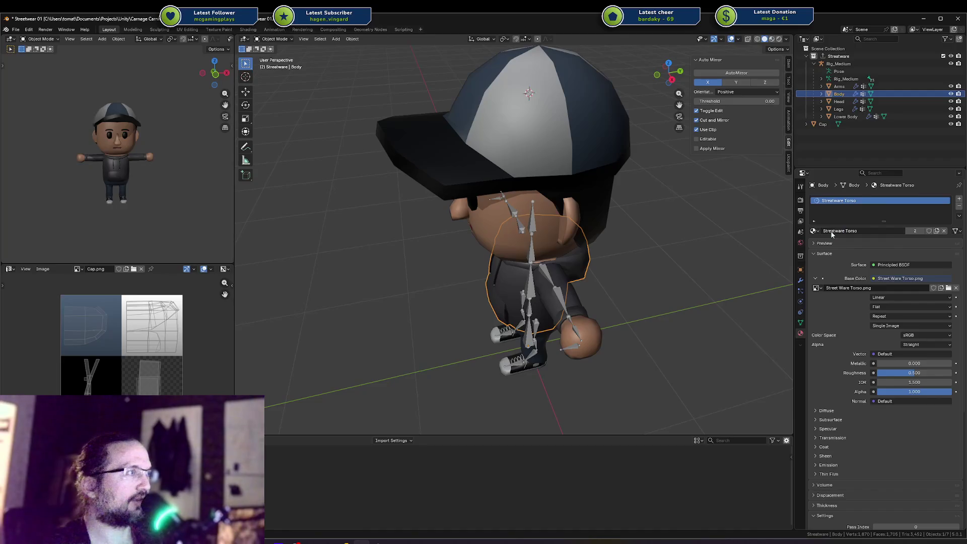
key(ctrl+s)
Re-export the Streatware collection to FBX with Export All and switch to Unity.
click(844, 64)
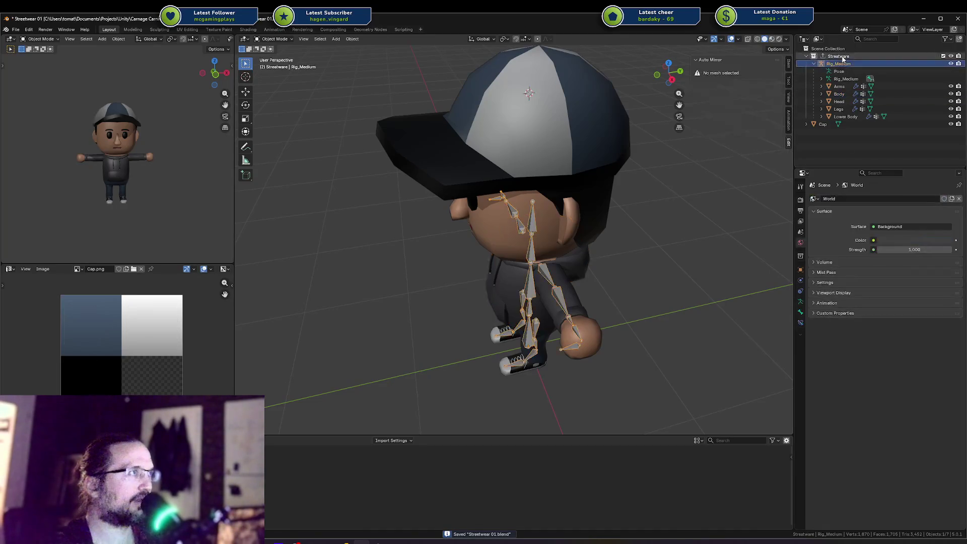
click(800, 256)
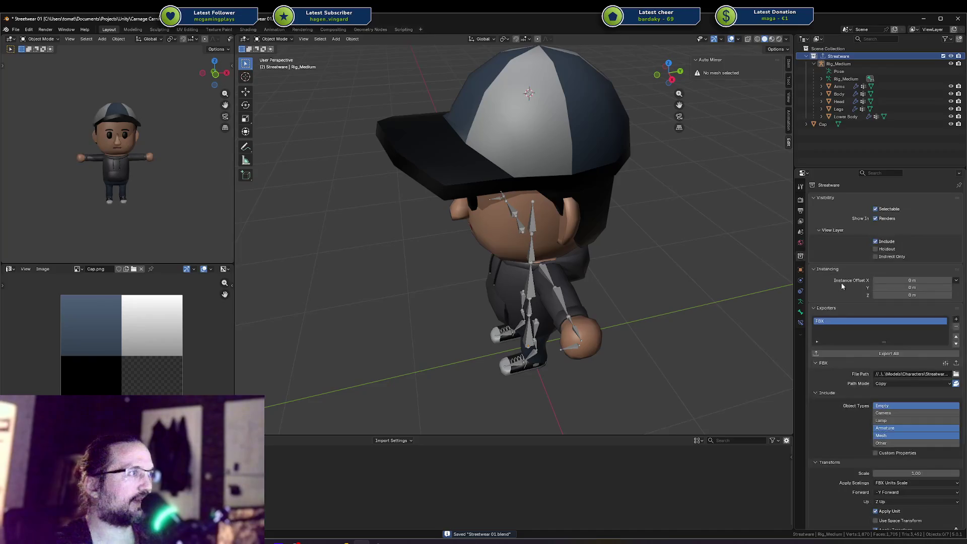
click(888, 354)
click(376, 542)
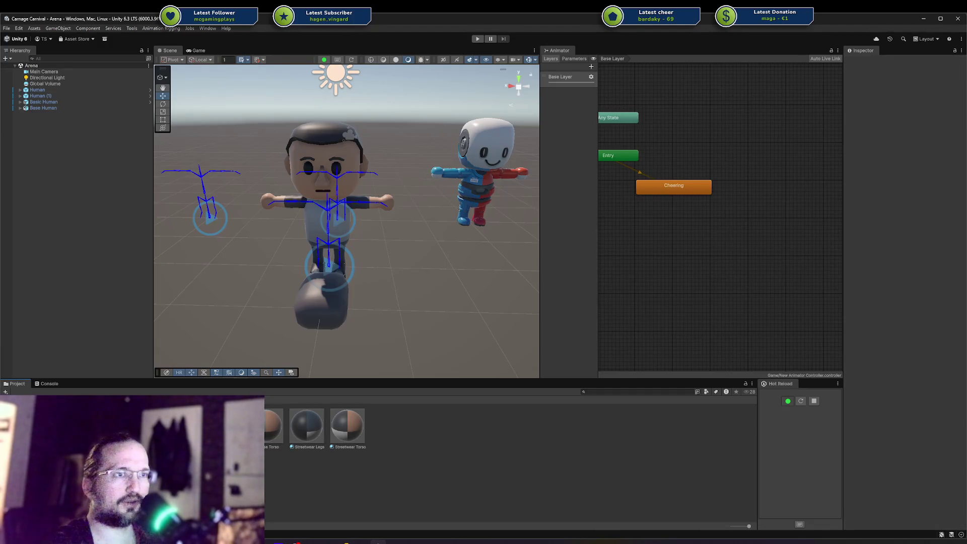
Drag the Base Head and Base Torso materials into the remap slots and apply.
drag(227, 428, 912, 162)
drag(272, 427, 909, 170)
click(955, 180)
click(226, 427)
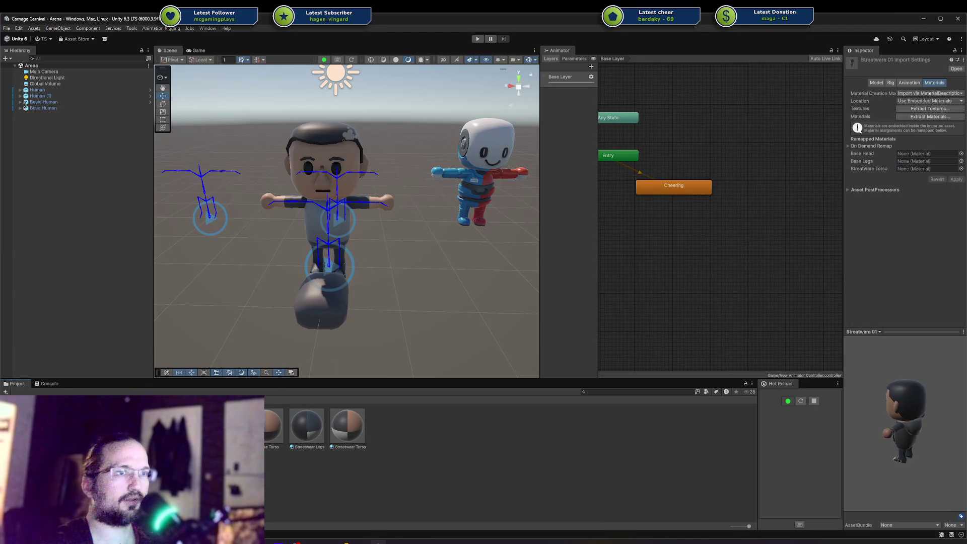
Remap Base Head, Base Legs and Streetwear Torso slots, save, and select Streetwear Legs for removal.
drag(192, 427, 913, 153)
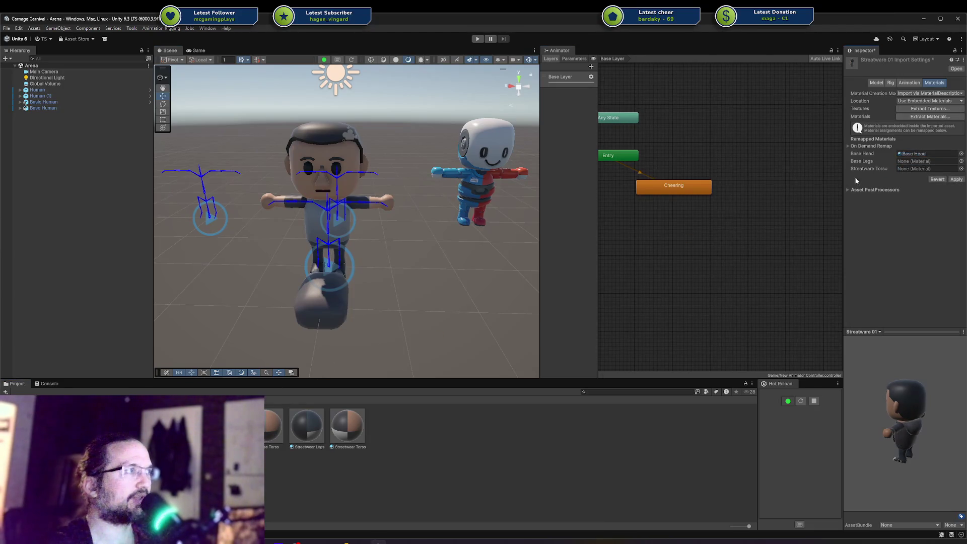
drag(232, 427, 927, 161)
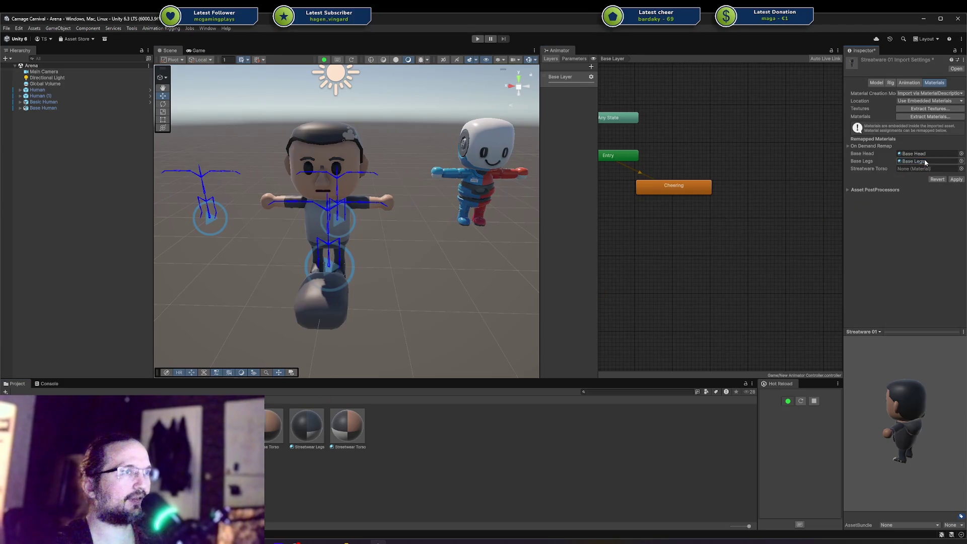
drag(318, 431, 482, 385)
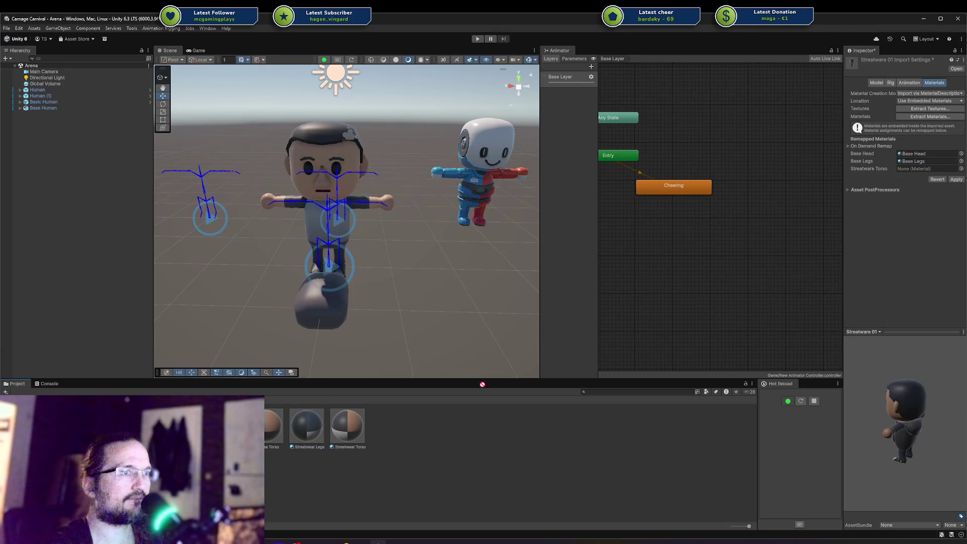
drag(362, 431, 913, 171)
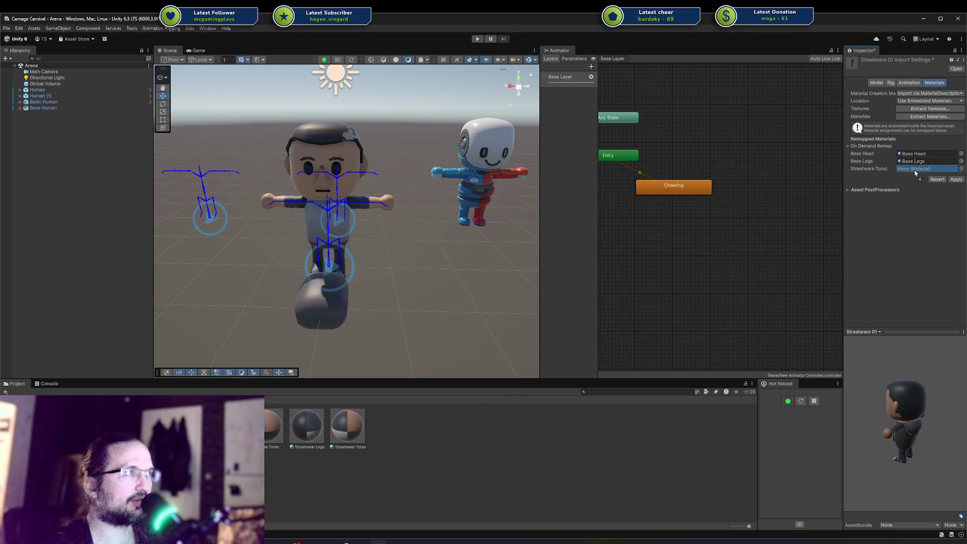
click(319, 471)
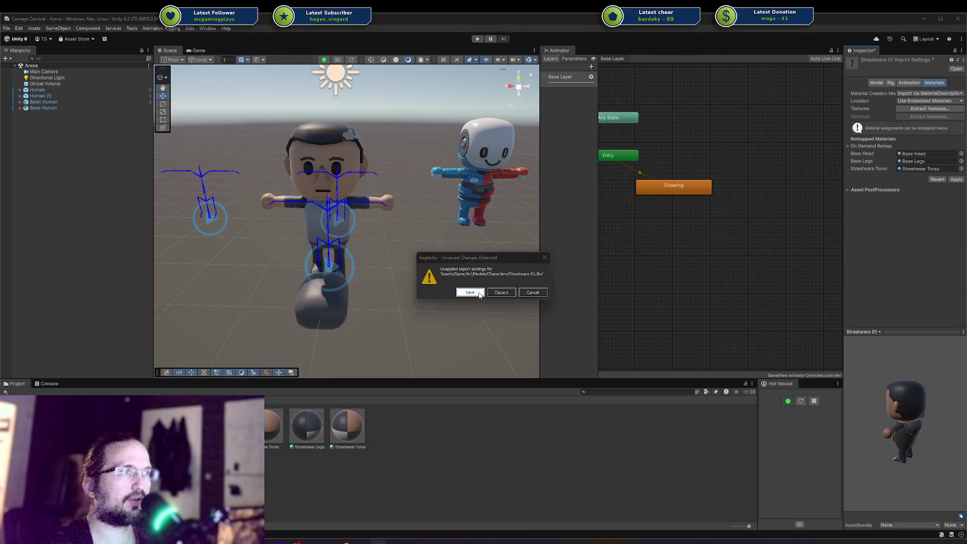
click(476, 292)
click(313, 447)
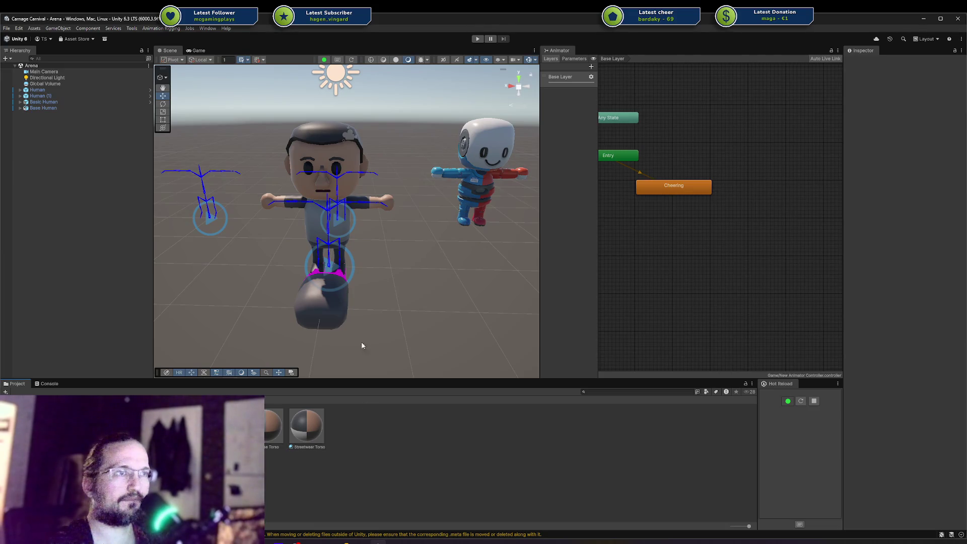
Inspect the Base Human and Basic Human objects in the Hierarchy, then clear the selection.
drag(391, 299, 201, 243)
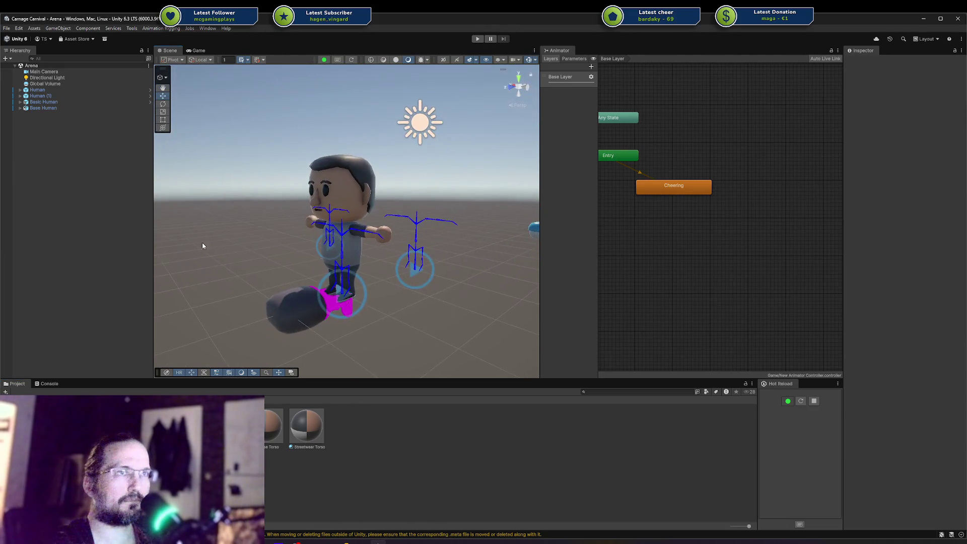
click(49, 108)
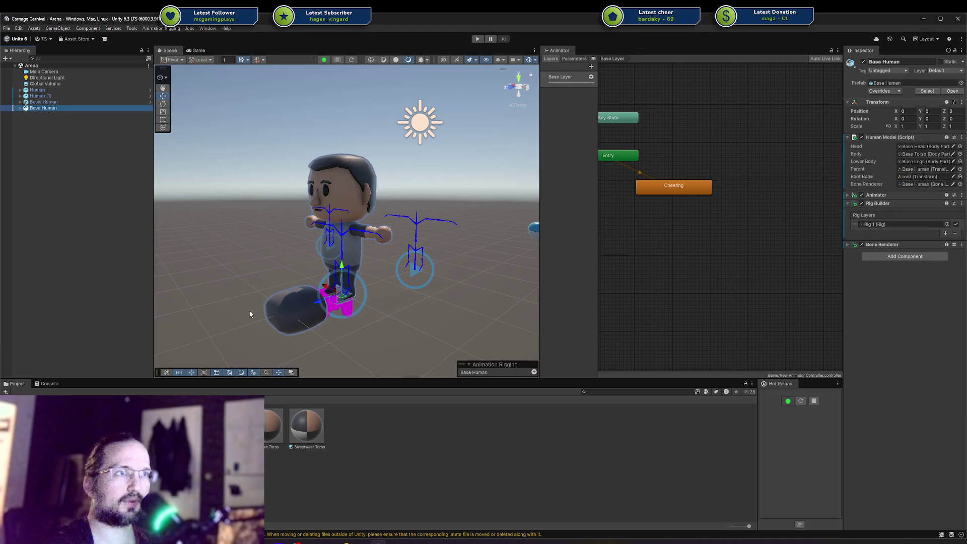
click(249, 314)
click(40, 108)
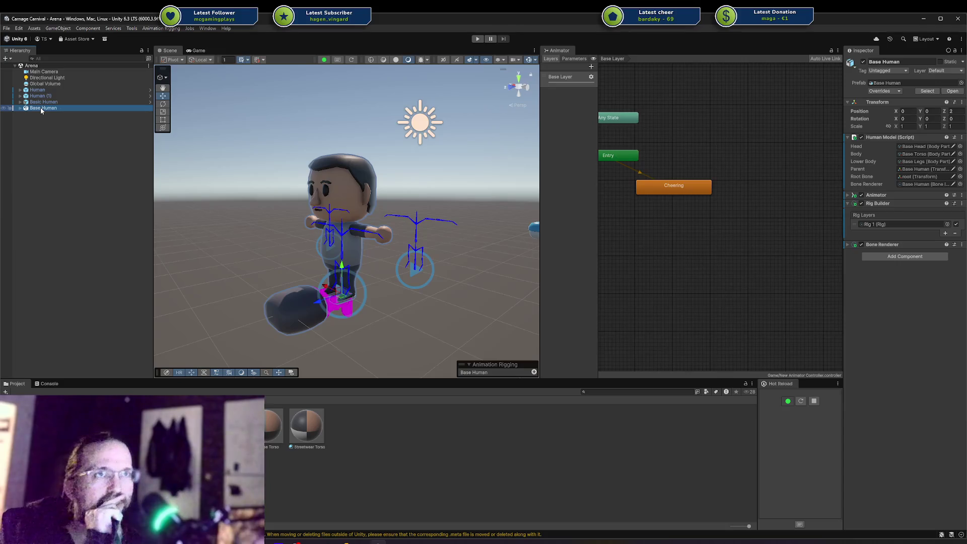
click(45, 103)
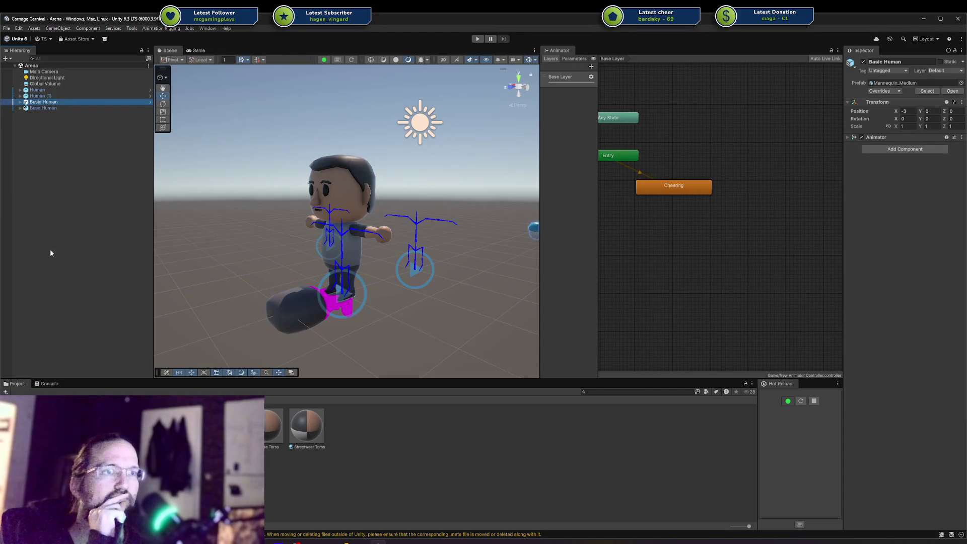
click(50, 253)
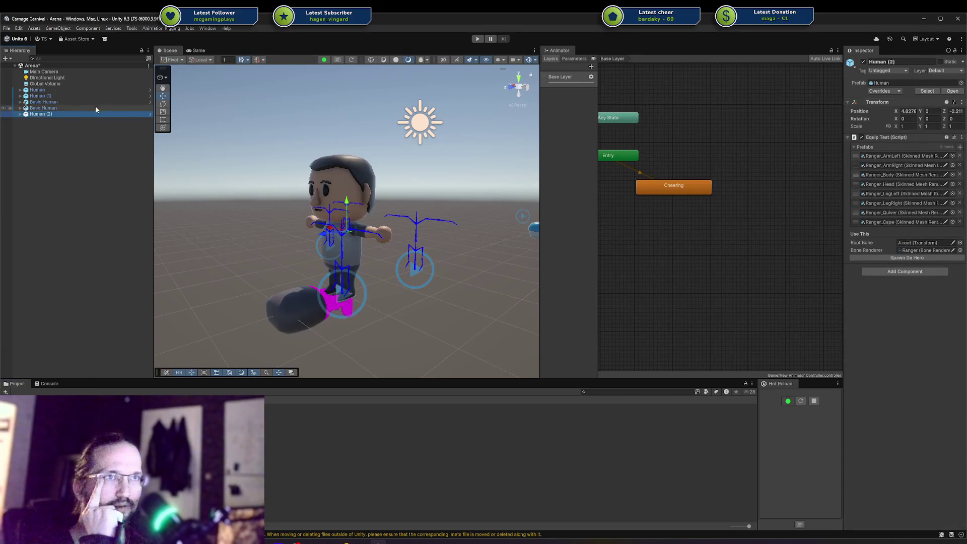
Delete Basic Human and Base Human from the Arena scene.
drag(76, 108, 70, 98)
click(66, 101)
key(Delete)
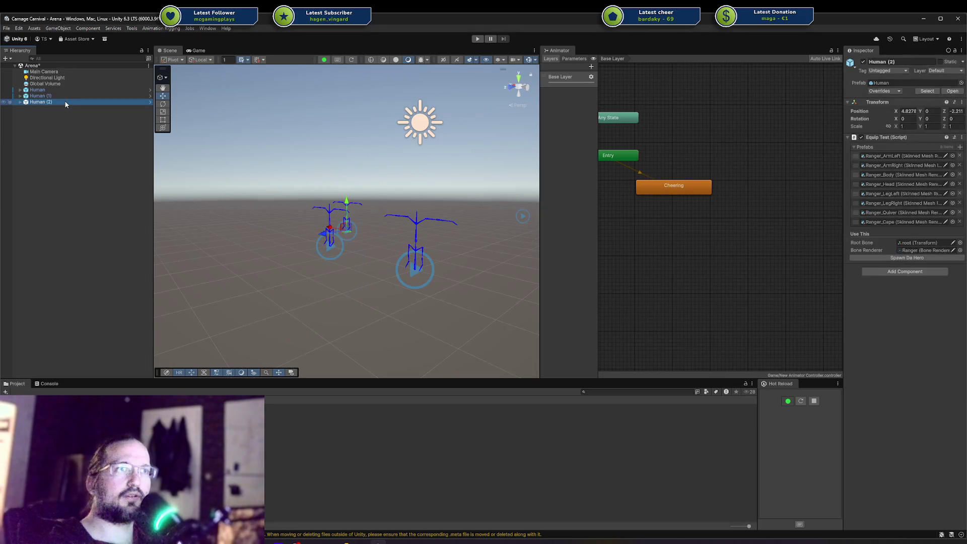
Place a new Base Human prefab instance in front of the three skeletons.
drag(297, 172, 407, 295)
click(126, 453)
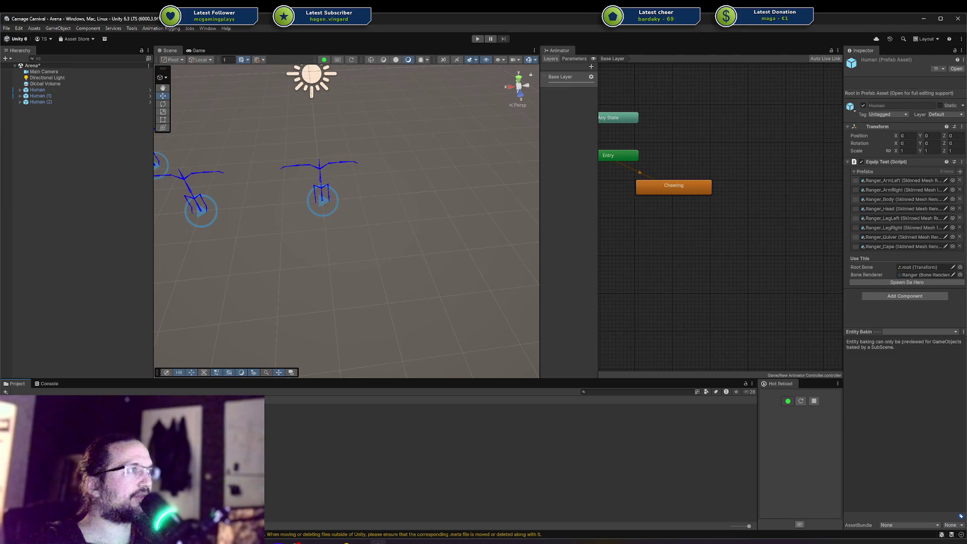
click(71, 265)
drag(231, 275, 392, 259)
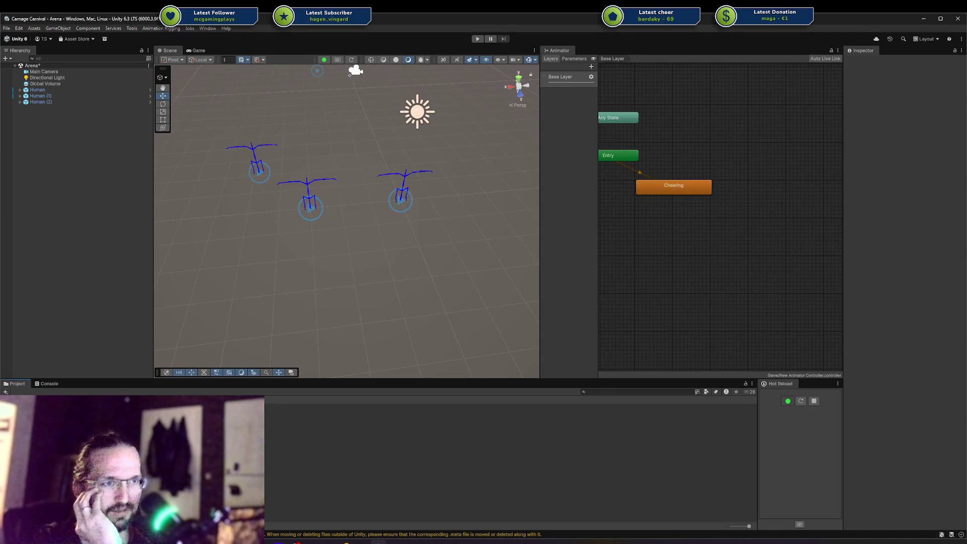
drag(106, 340, 351, 286)
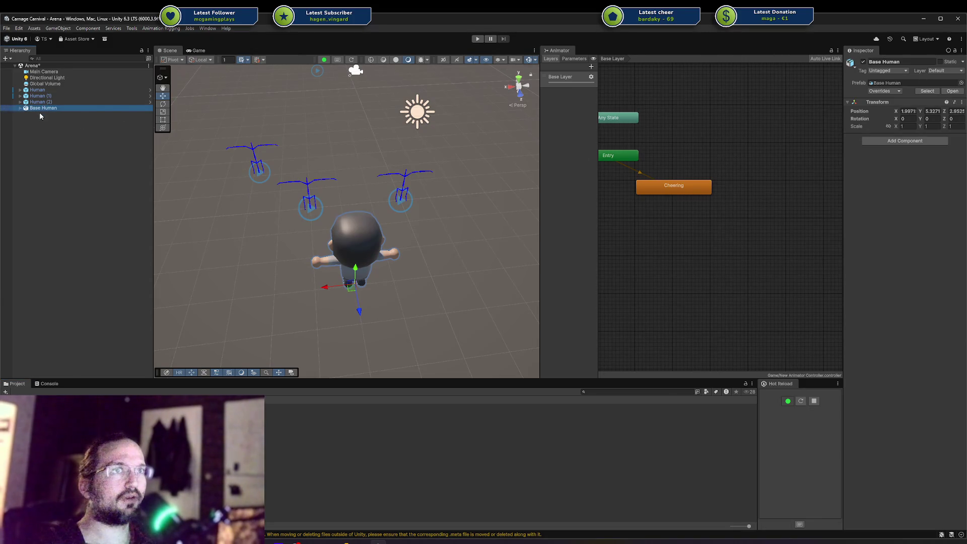
Set Base Human's Rig_Medium Rotation Y to 0 so it faces the camera.
drag(453, 282, 500, 206)
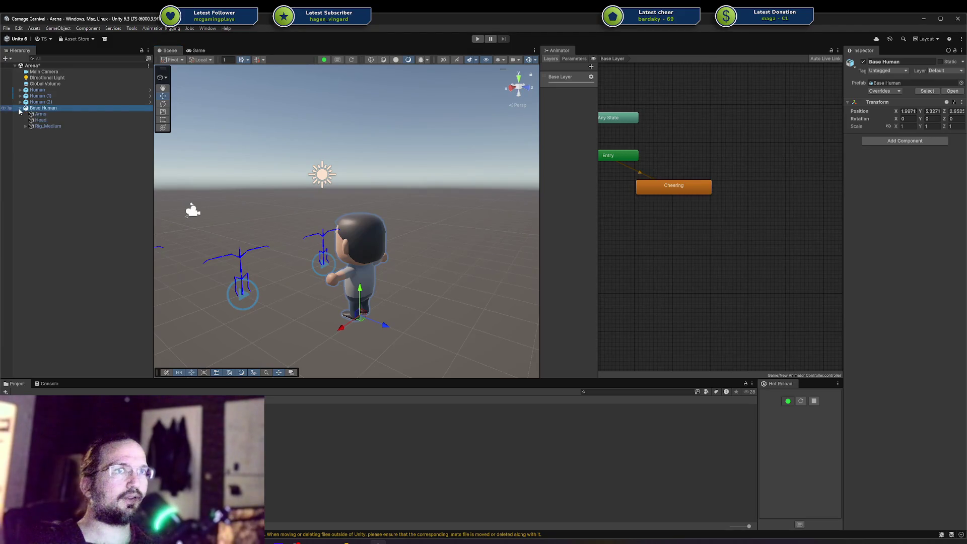
click(40, 114)
click(49, 126)
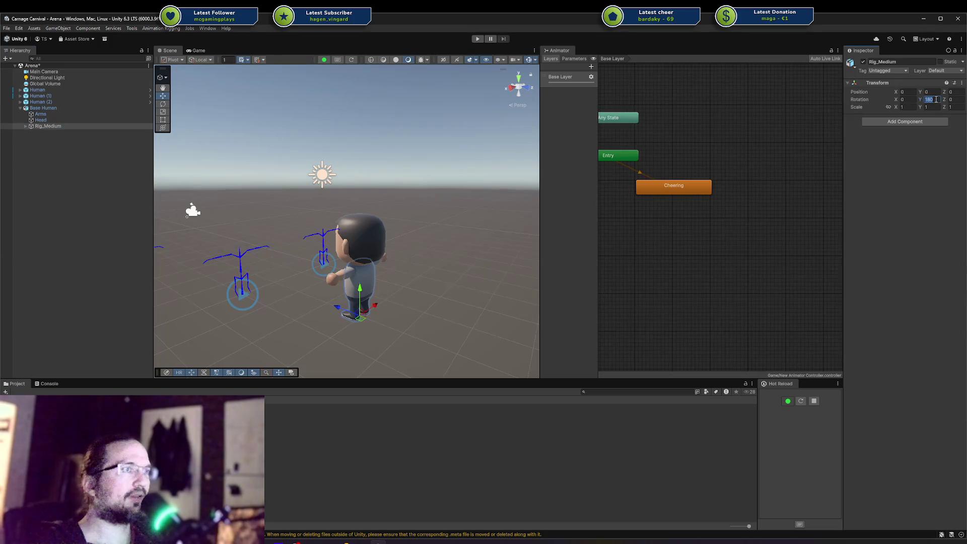
text(0)
Re-dock the Animator window beside the Project and Console panels to widen the Scene view.
drag(390, 265, 275, 285)
click(71, 121)
click(79, 126)
drag(346, 333, 290, 300)
click(302, 307)
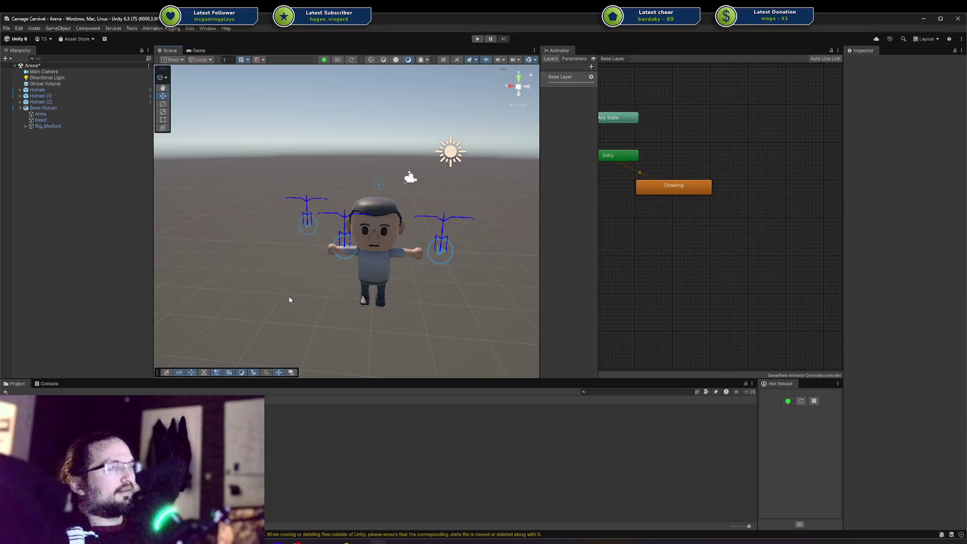
drag(555, 52, 645, 87)
drag(510, 41, 669, 426)
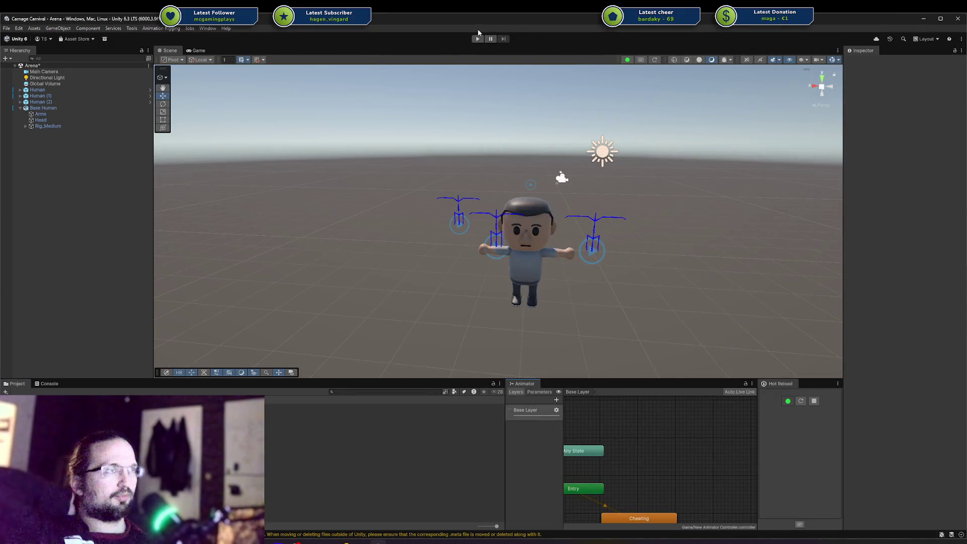
Enter play mode and spawn dressed Ranger heroes onto Human (1) and Human (2) with Spawn Da Hero.
click(478, 39)
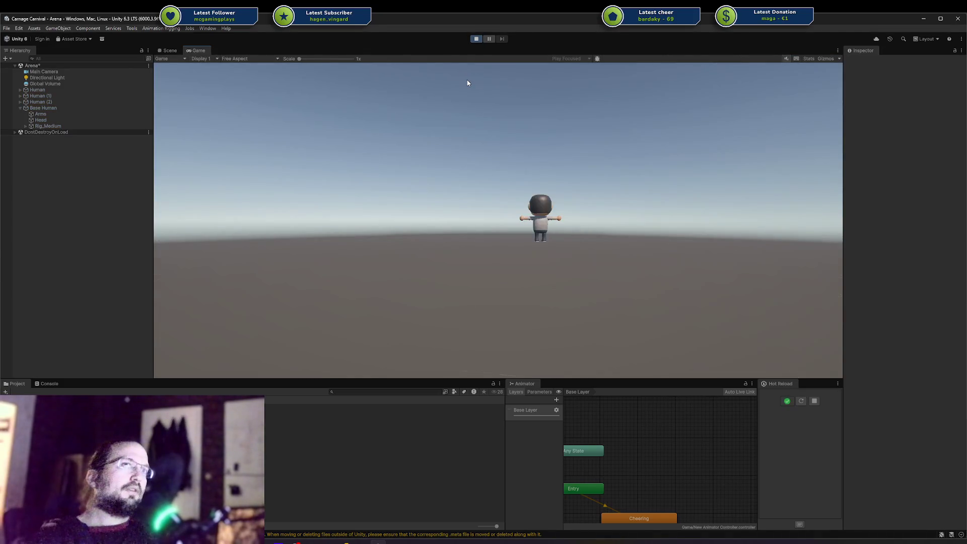
click(168, 51)
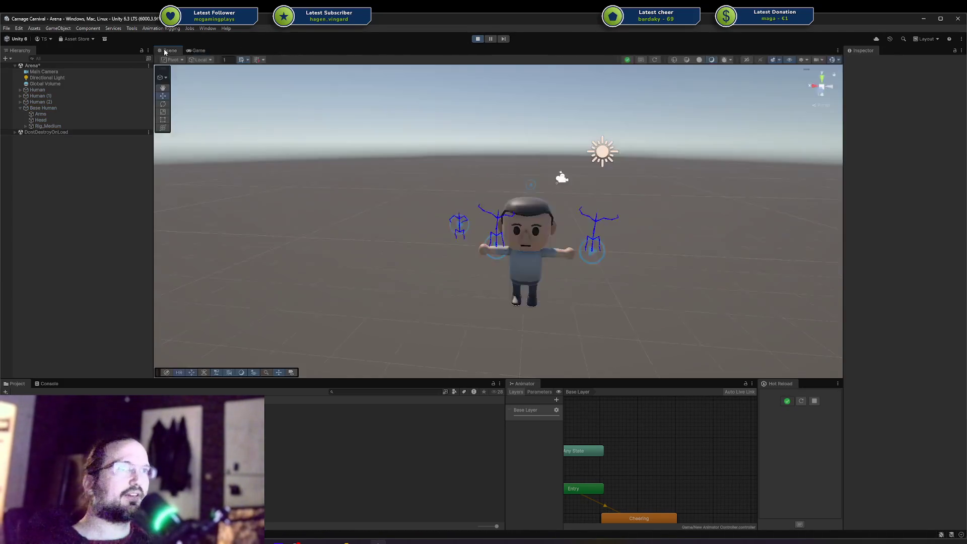
drag(544, 283, 568, 297)
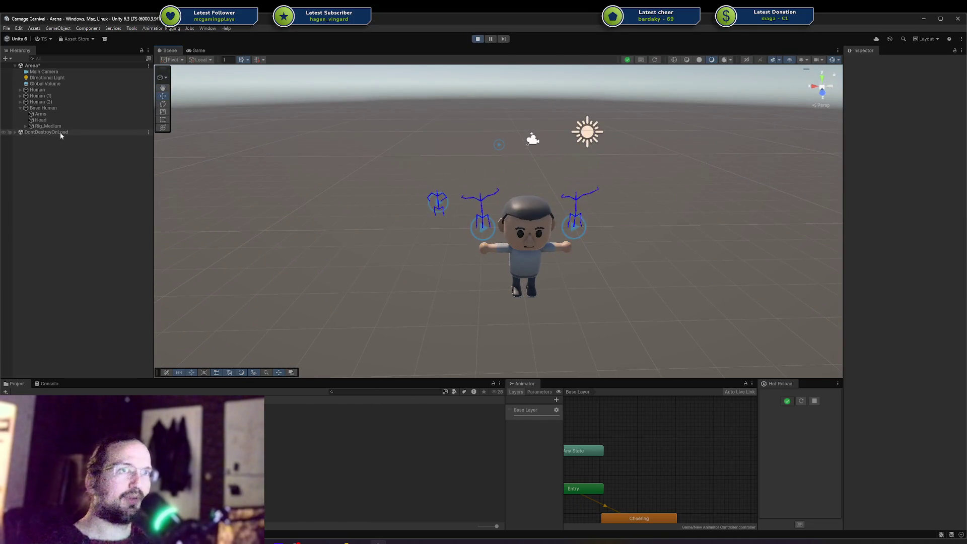
click(40, 96)
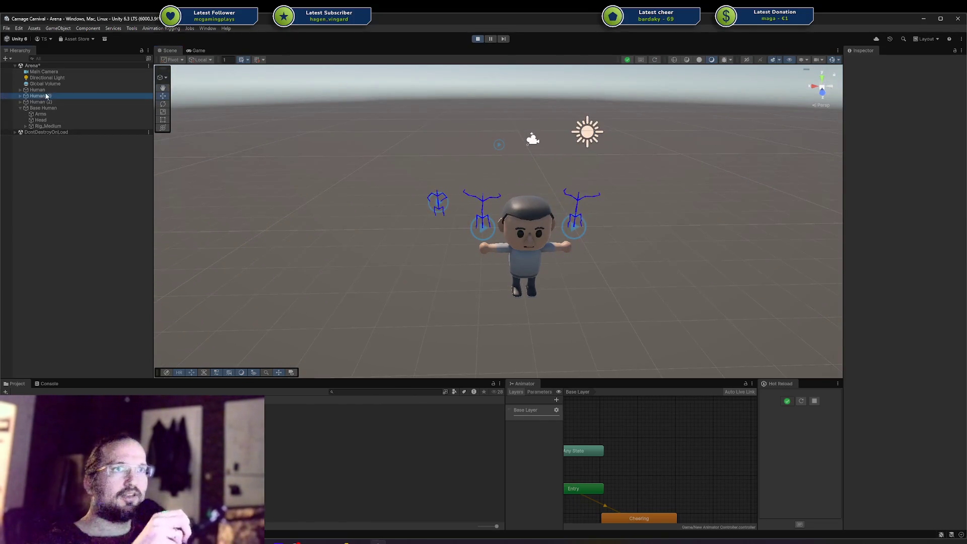
click(893, 238)
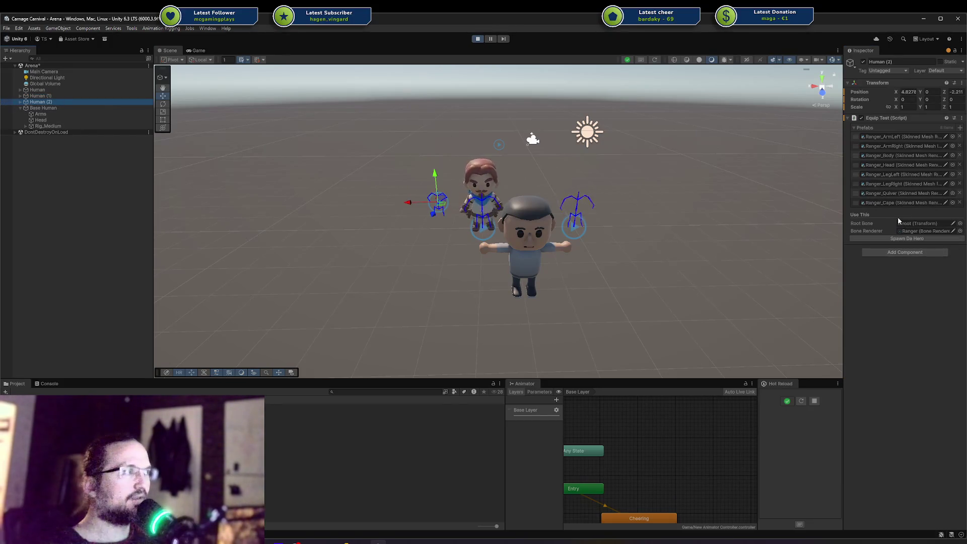
click(892, 238)
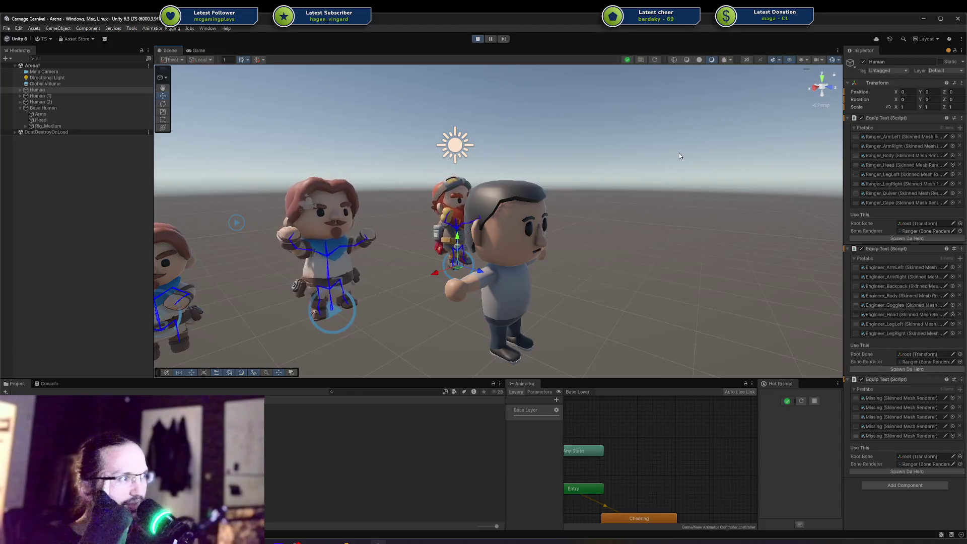
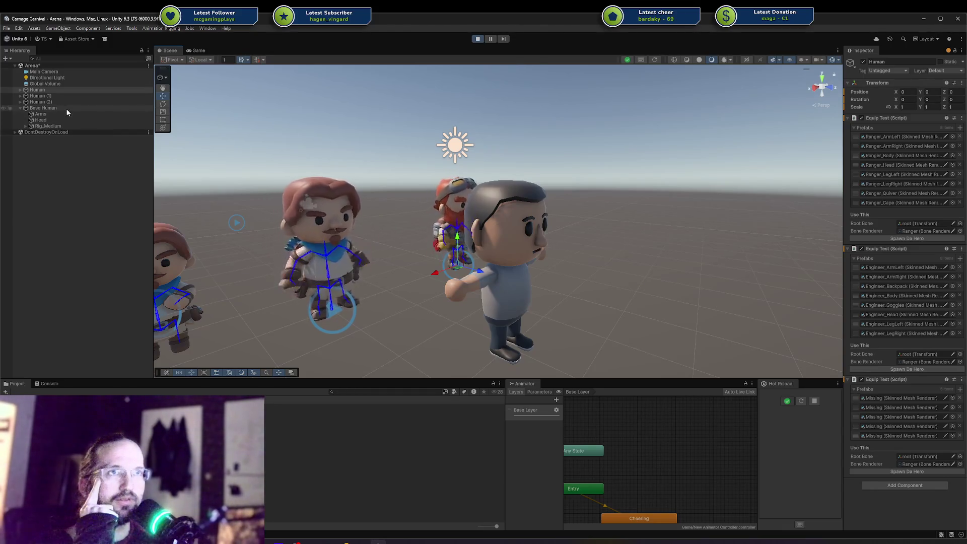
Select the Base Human object and add an Animator component, found by searching 'an'.
click(494, 240)
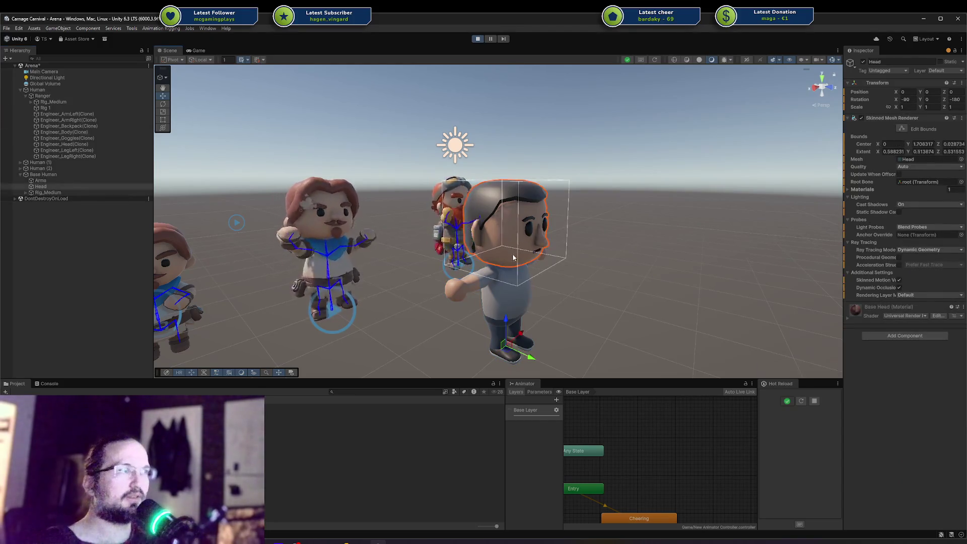
click(80, 175)
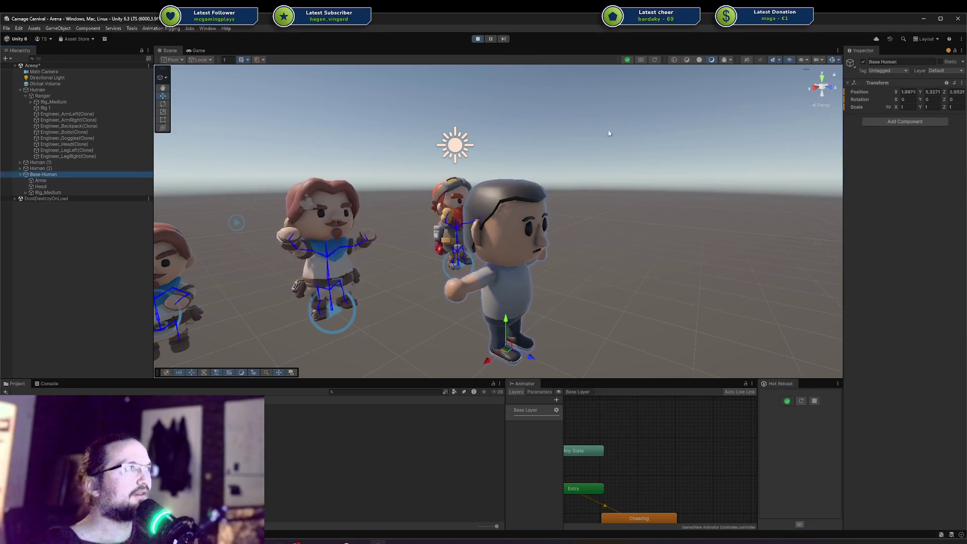
click(917, 123)
text(anim)
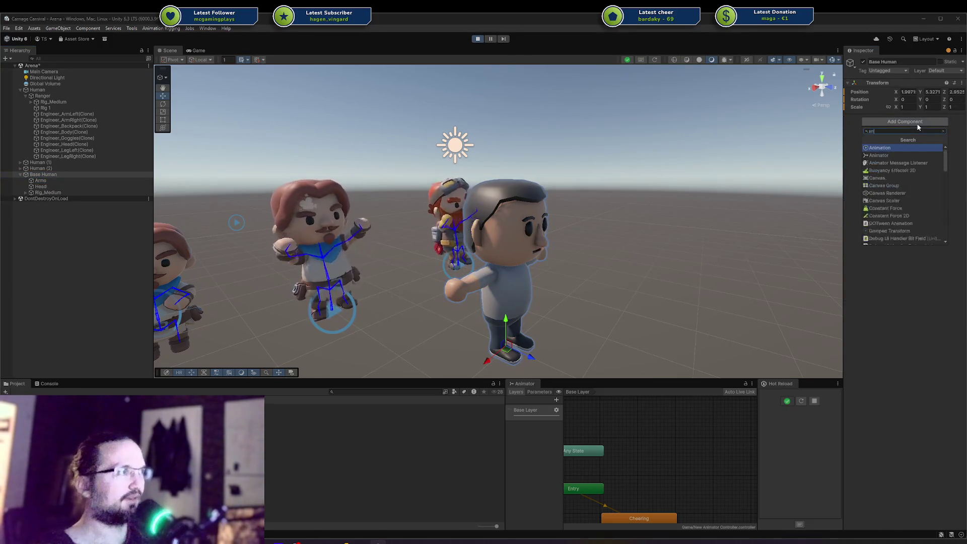
click(887, 155)
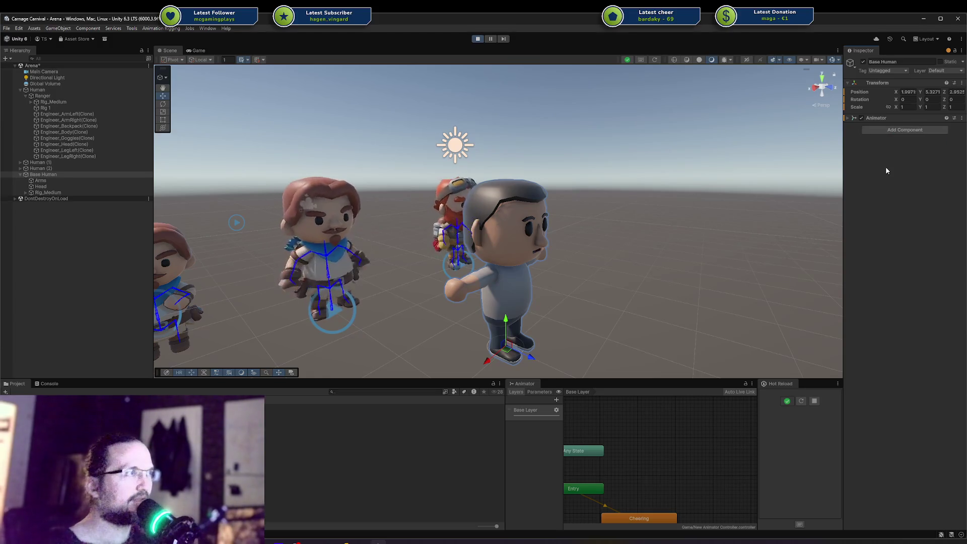
Assign New Animator Controller as the Animator's controller and Rig_Medium_Avatar as its avatar.
click(849, 117)
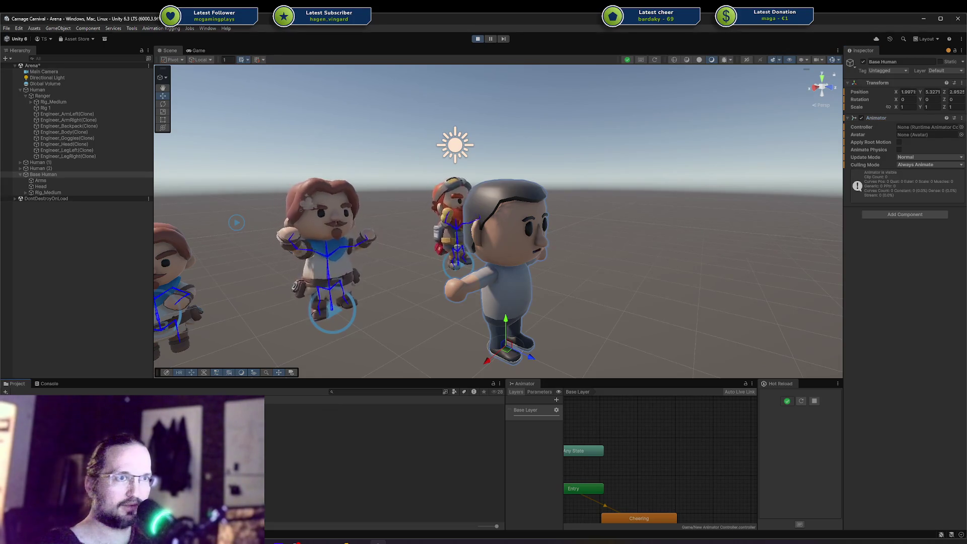
drag(272, 434, 953, 129)
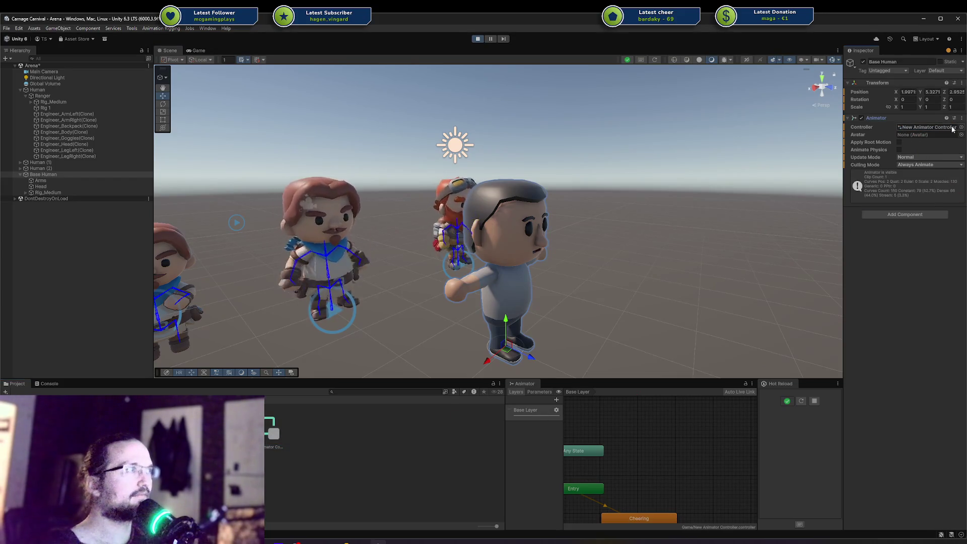
click(962, 126)
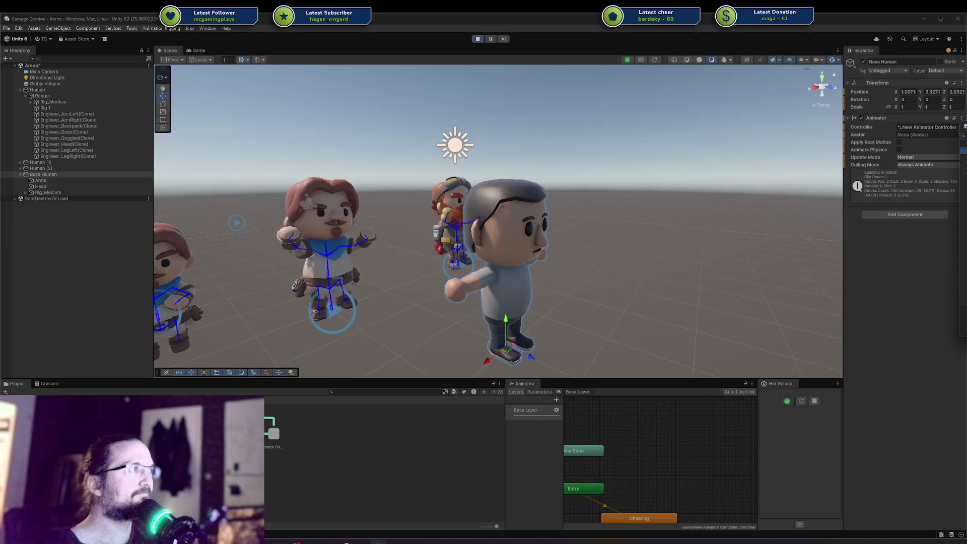
double_click(963, 151)
drag(628, 267, 485, 240)
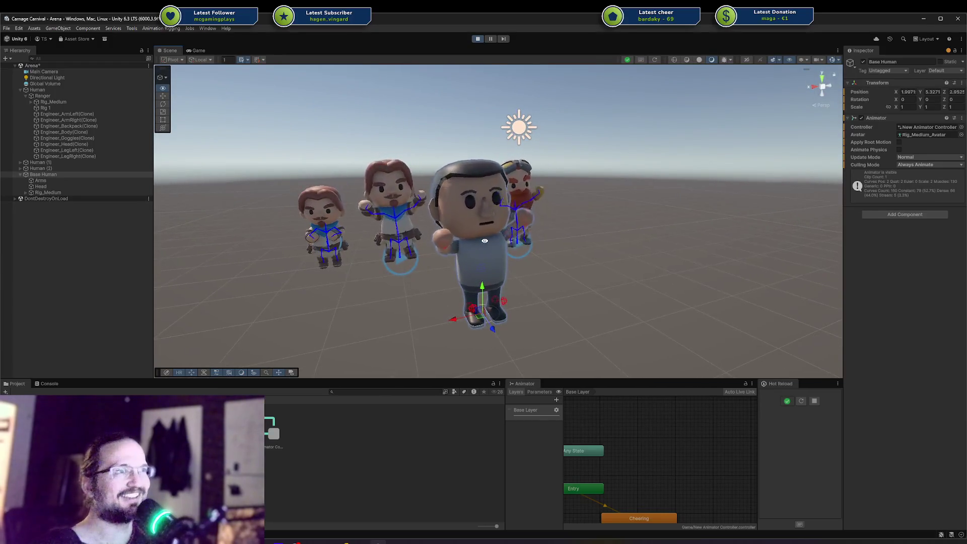
scroll(up, 3)
scroll(down, 3)
drag(491, 255, 426, 249)
scroll(up, 3)
drag(502, 207, 539, 202)
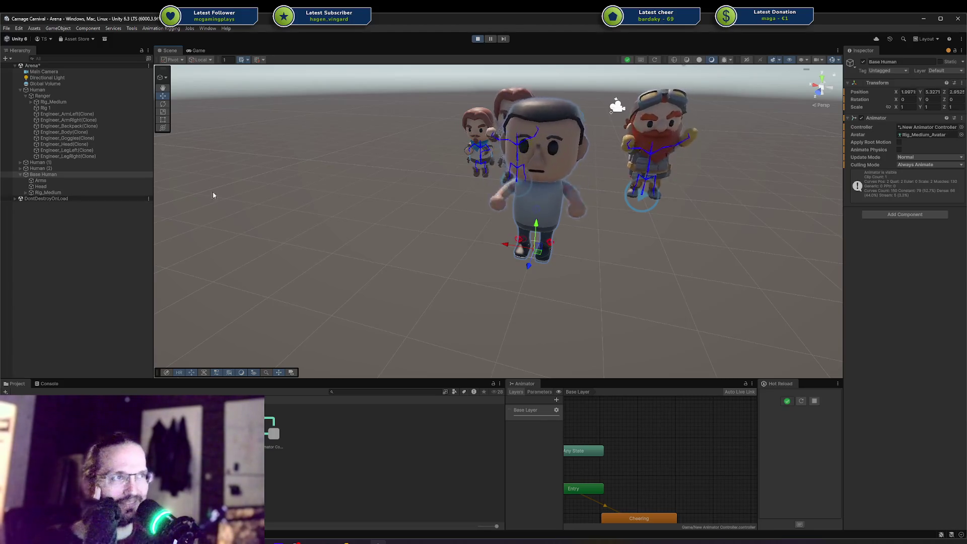
drag(339, 210, 373, 197)
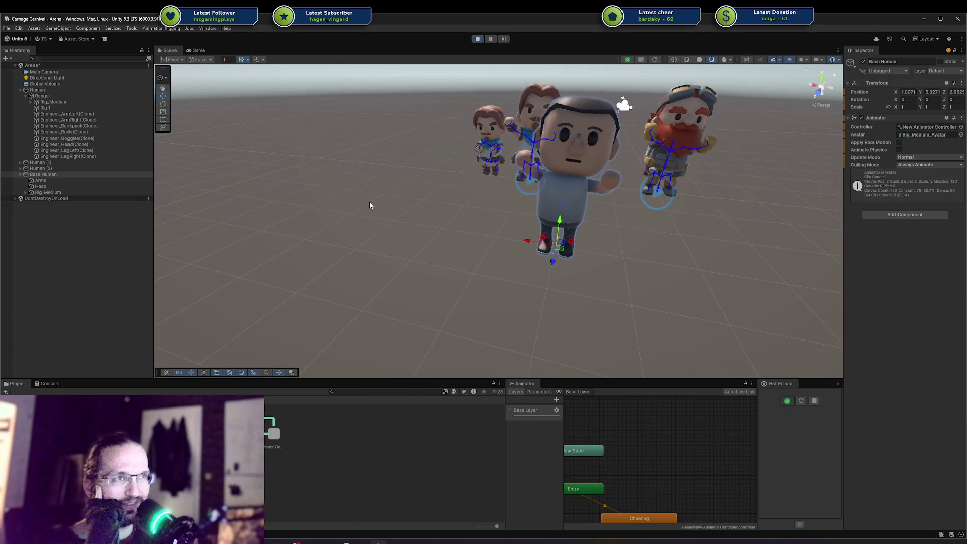
drag(457, 198, 452, 206)
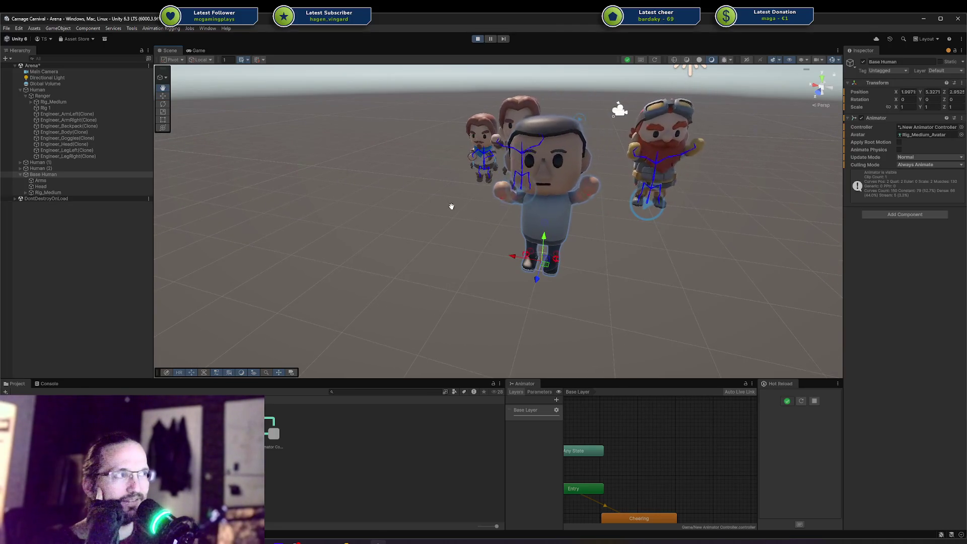
key(w)
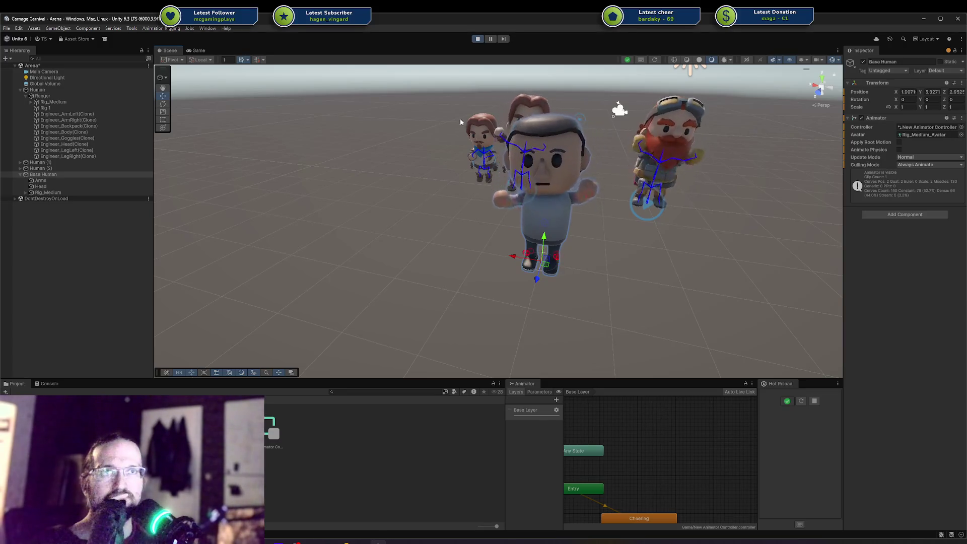
click(477, 38)
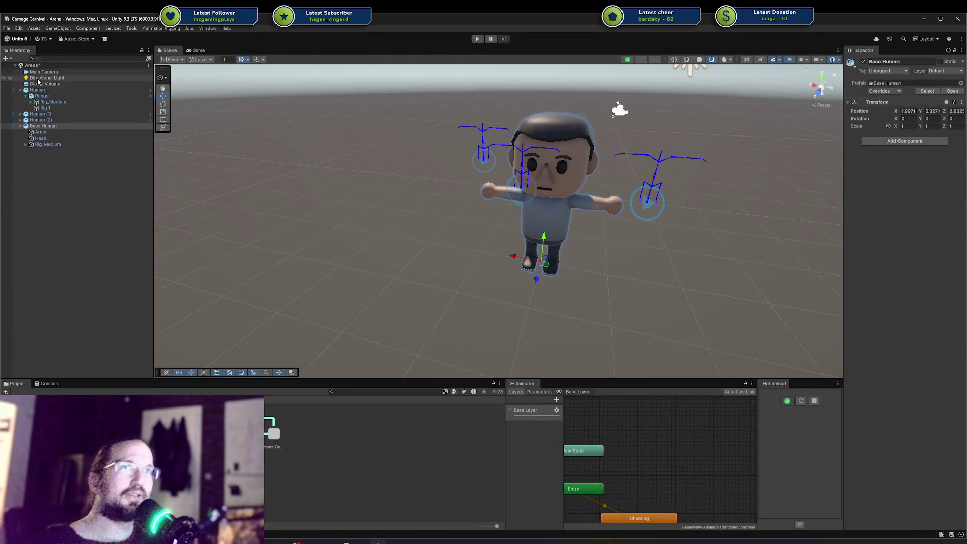
Delete the Human characters, from the first Human through Base Human, from the Arena scene.
click(37, 89)
click(46, 126)
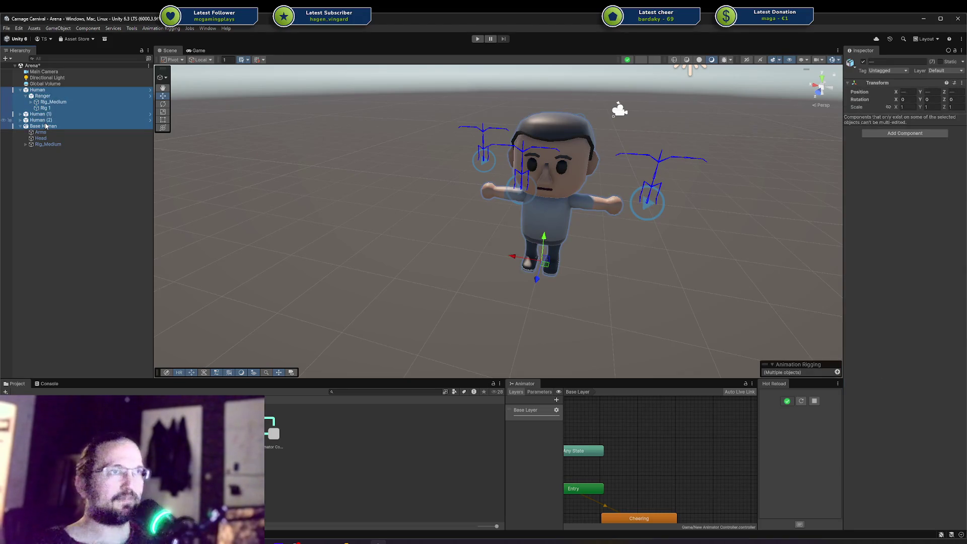
key(Delete)
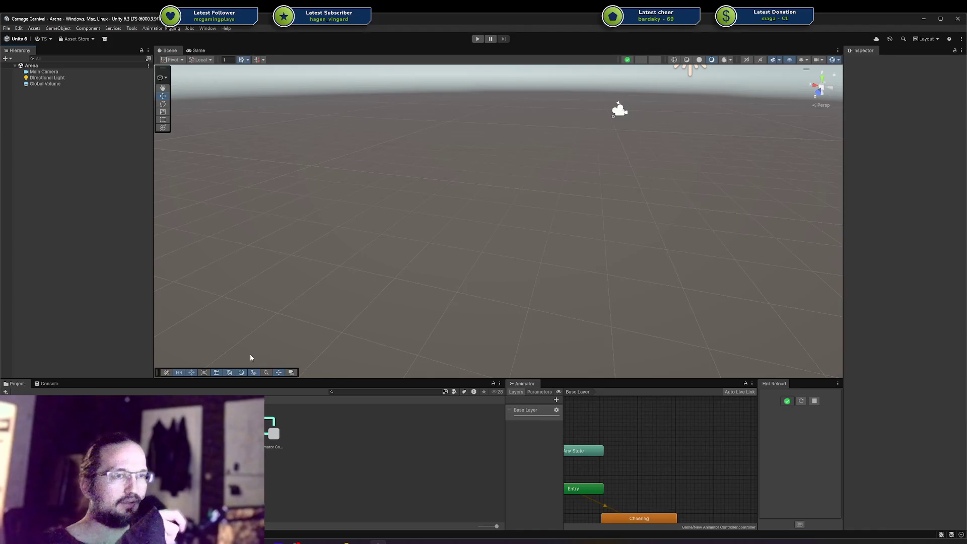
Delete the Human prefab asset in the Prefabs folder, return to the Arena scene, and switch to Rider.
click(30, 418)
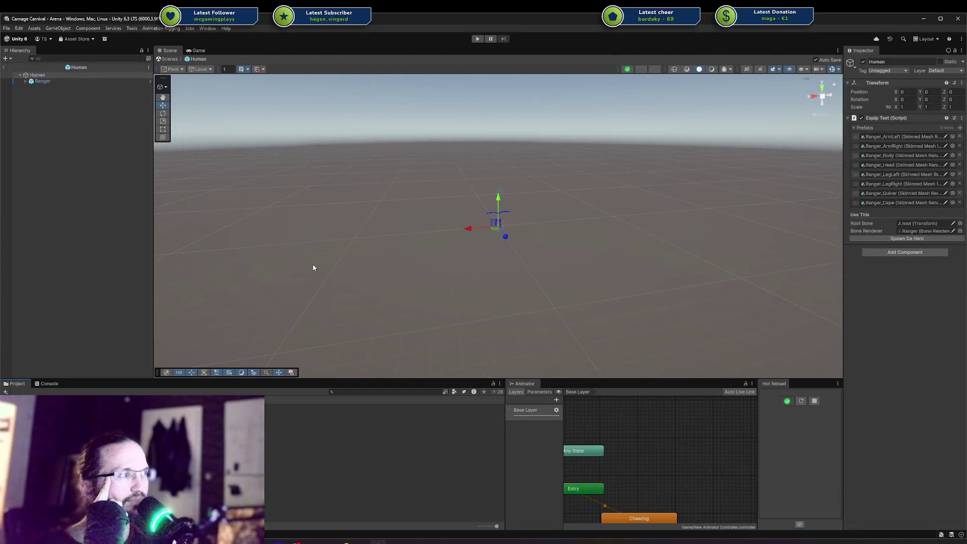
click(313, 268)
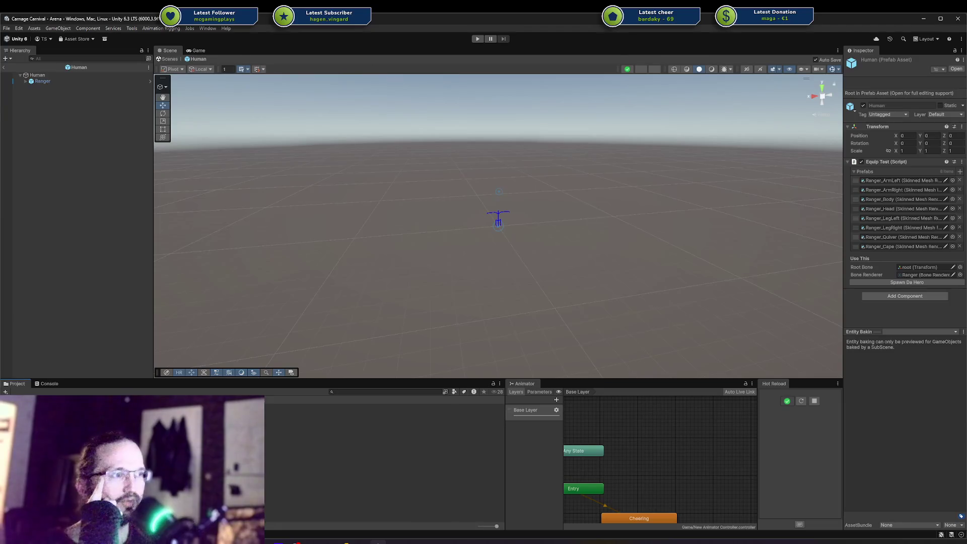
key(Return)
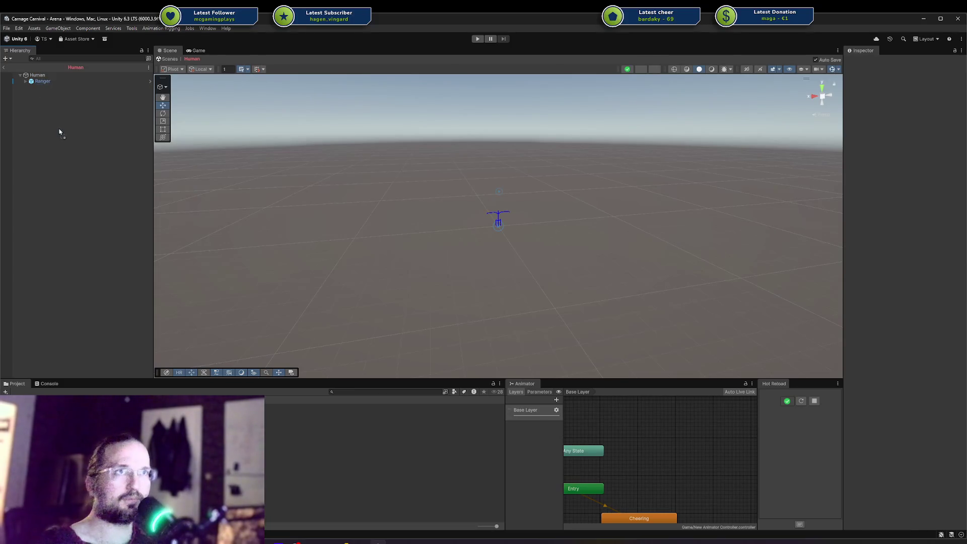
click(4, 69)
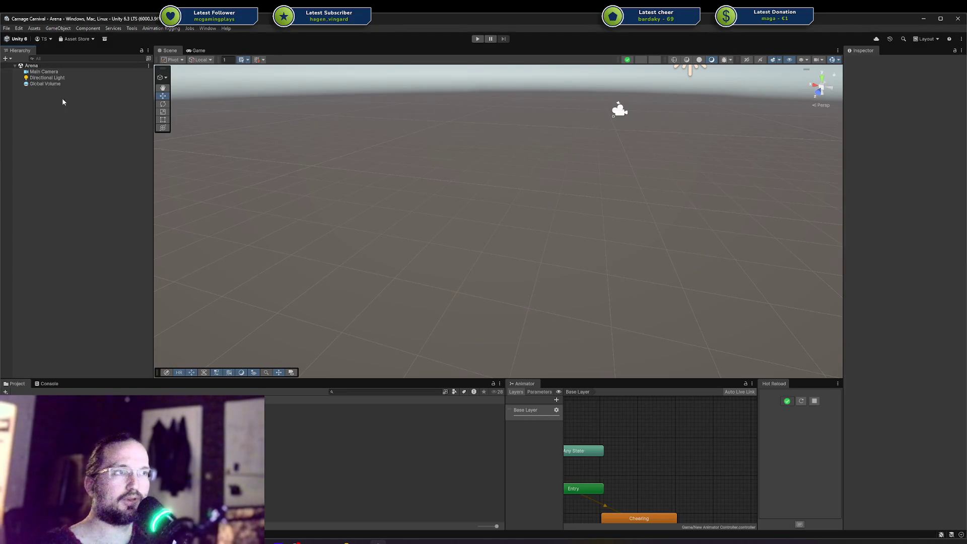
key(alt+Tab)
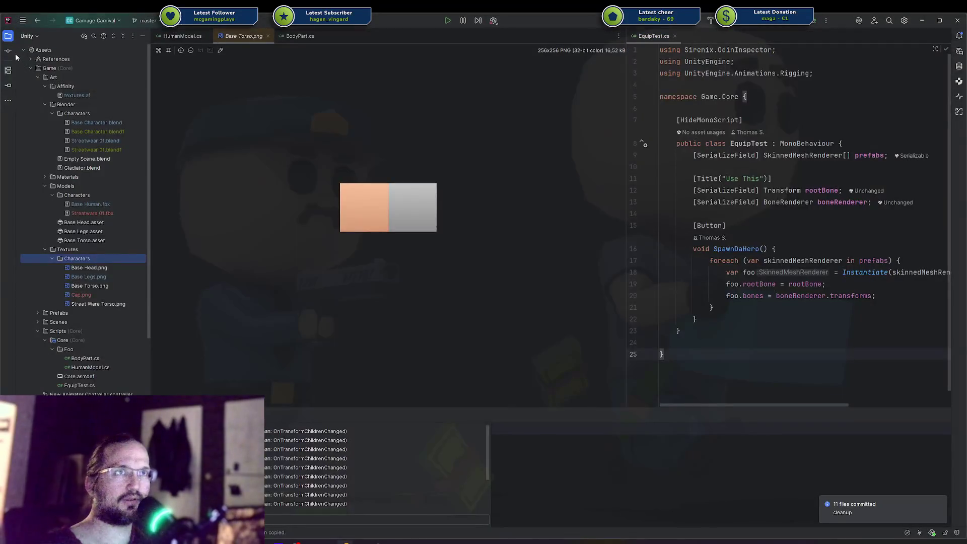
Open the pending changes list and review the Streatware 01.fbx diff.
click(8, 50)
click(29, 72)
click(29, 81)
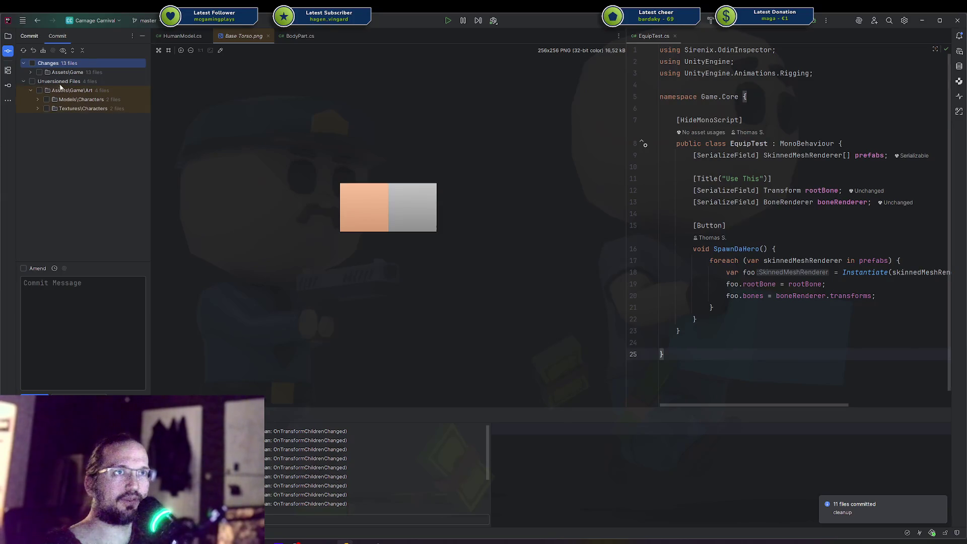
double_click(60, 89)
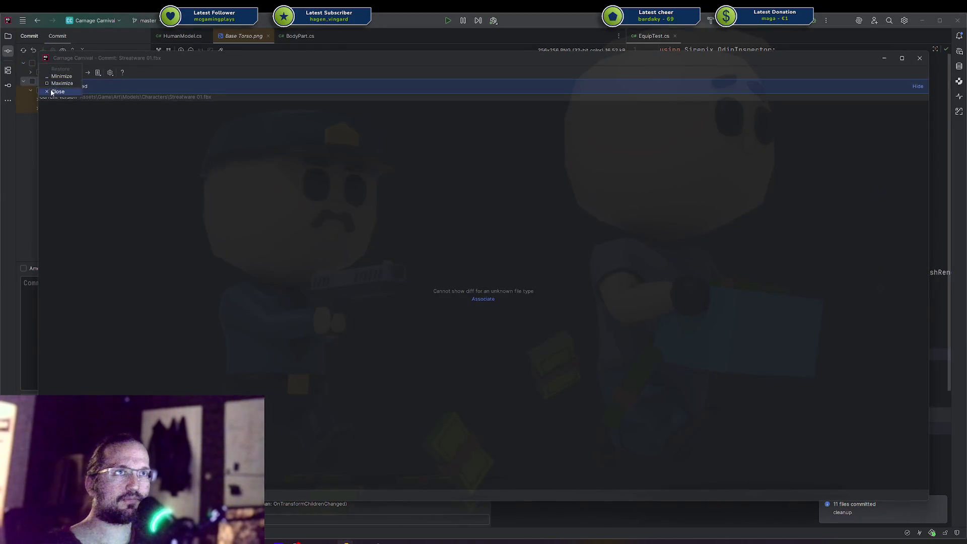
click(58, 92)
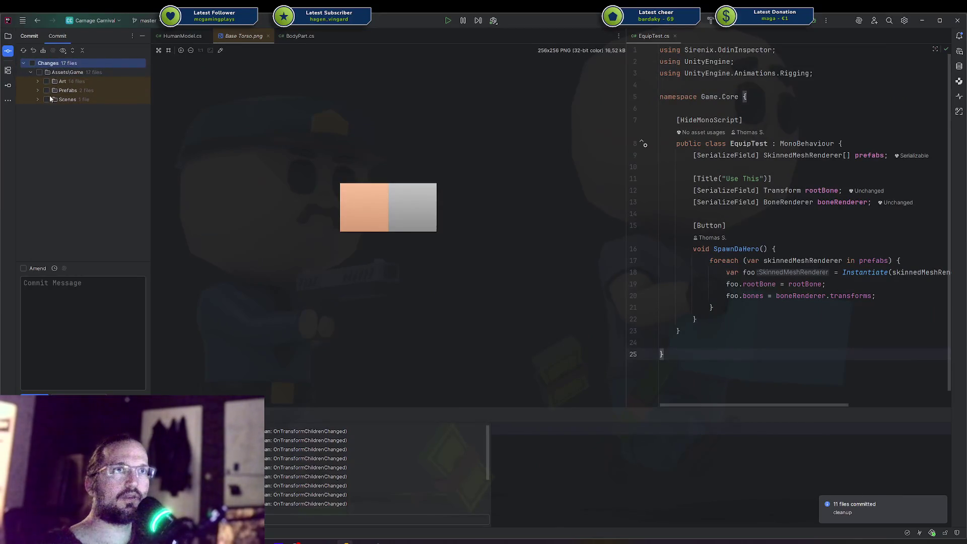
Review the Arena.unity diff and expand the changed Scenes, Prefabs and Art folders before returning to Unity.
double_click(42, 99)
click(46, 59)
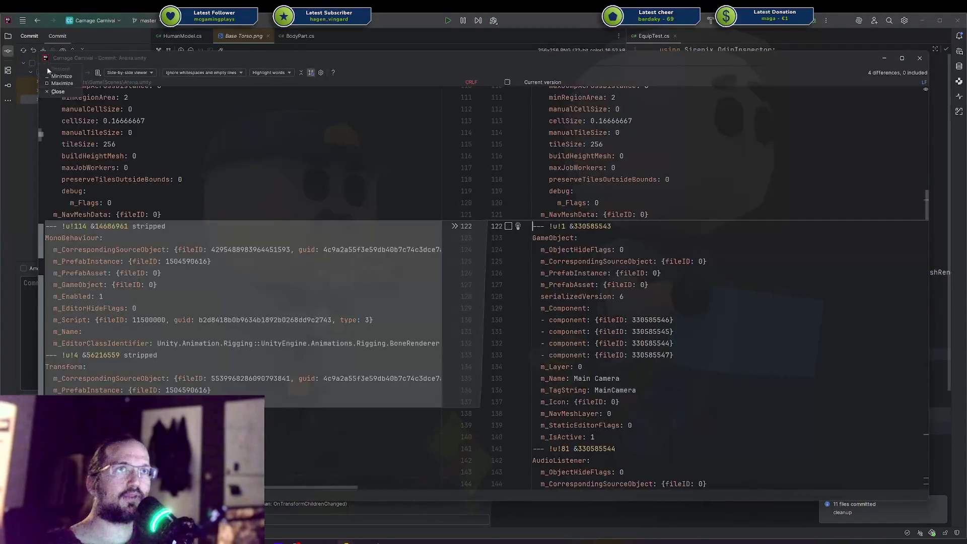
click(57, 91)
click(39, 99)
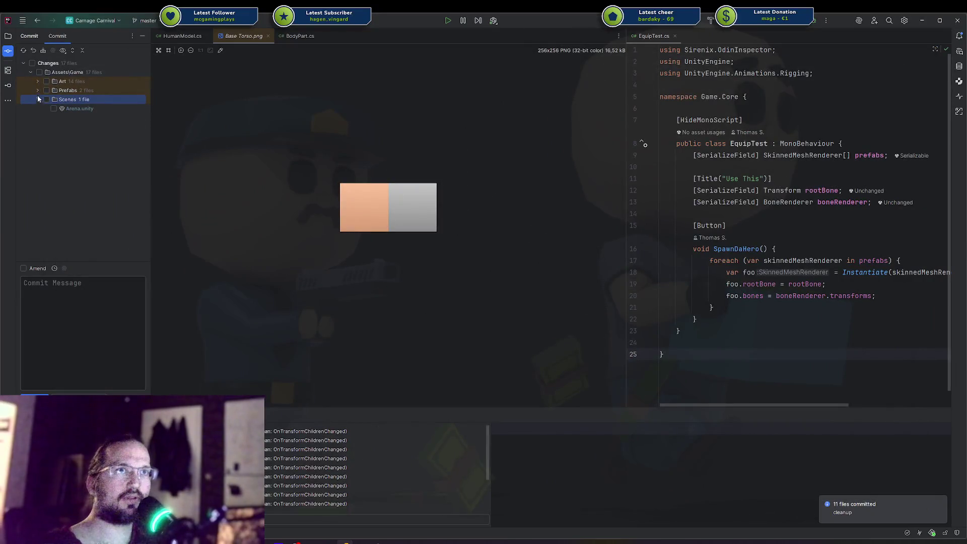
click(38, 90)
click(38, 81)
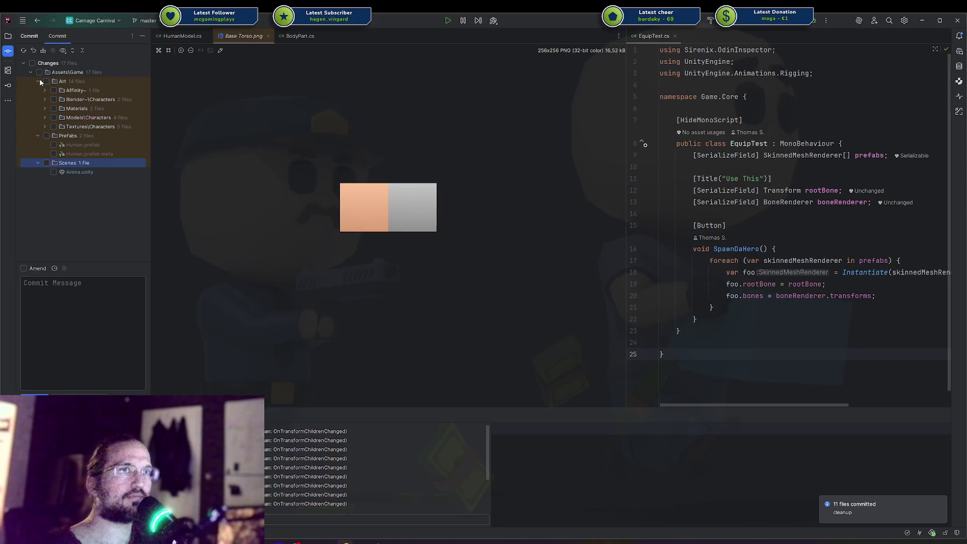
key(alt+Tab)
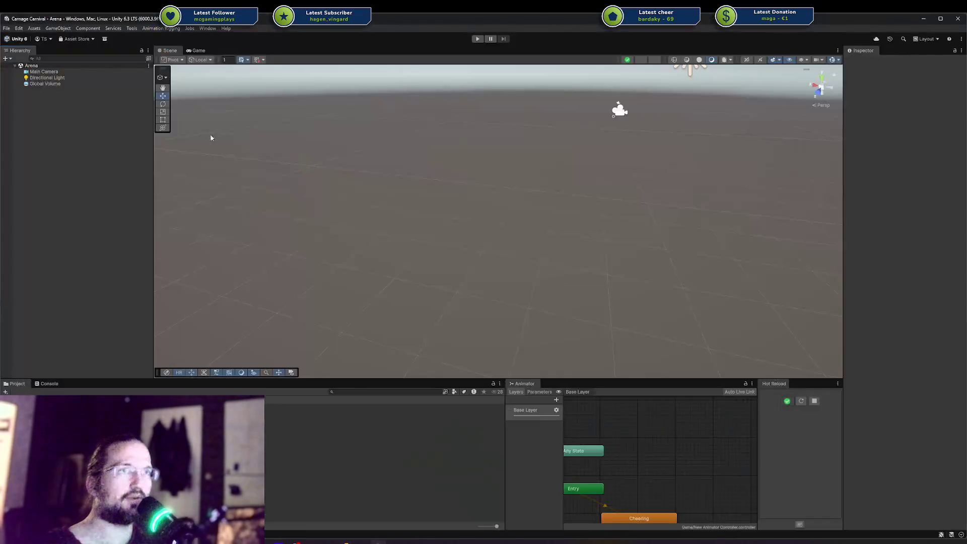
Cycle through Rider and Unity, ending on the browser with the Codecks Vision board.
click(6, 29)
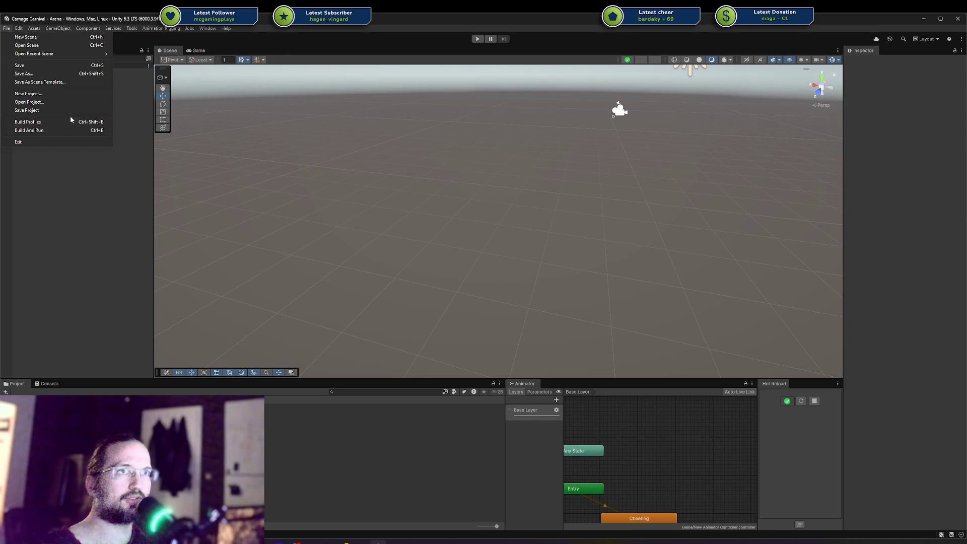
key(Escape)
mouse_move(361, 542)
key(alt+Tab)
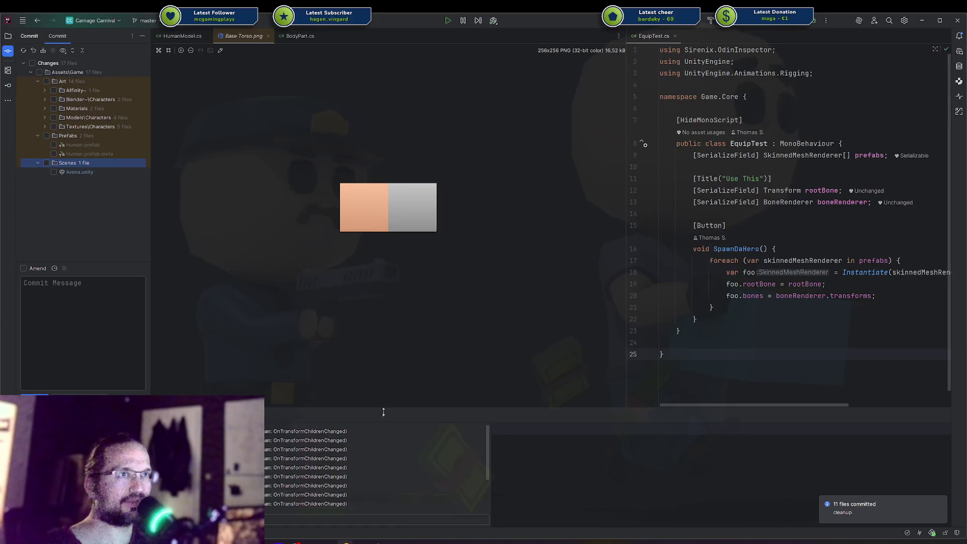
key(alt+Tab)
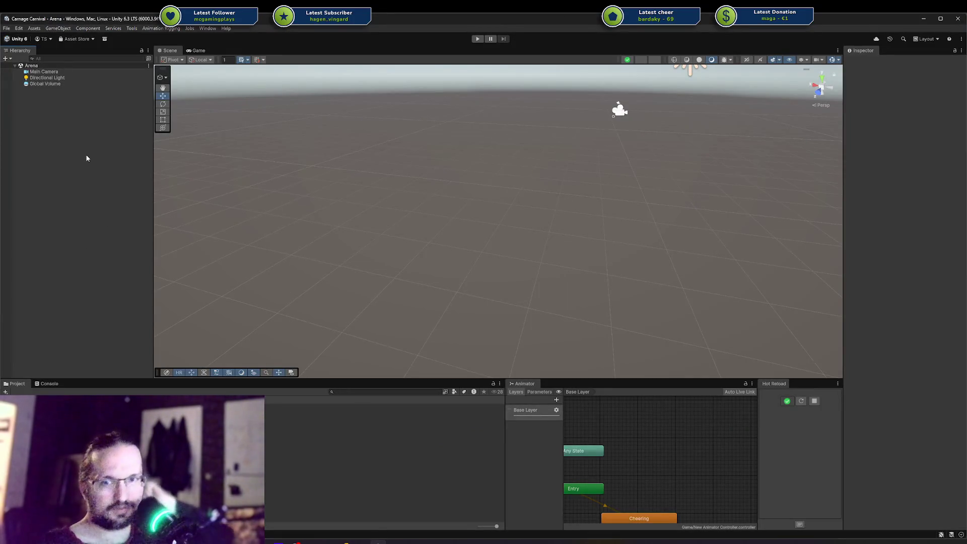
key(alt+Tab)
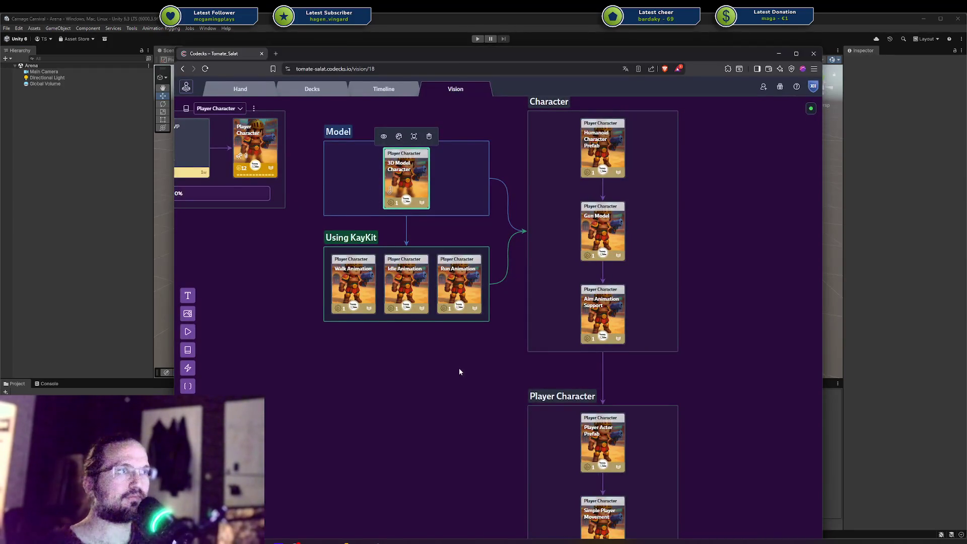
On the 3D Model Character card, tick Humanoid Model Ready and Supports Gear, then mark it started.
click(459, 368)
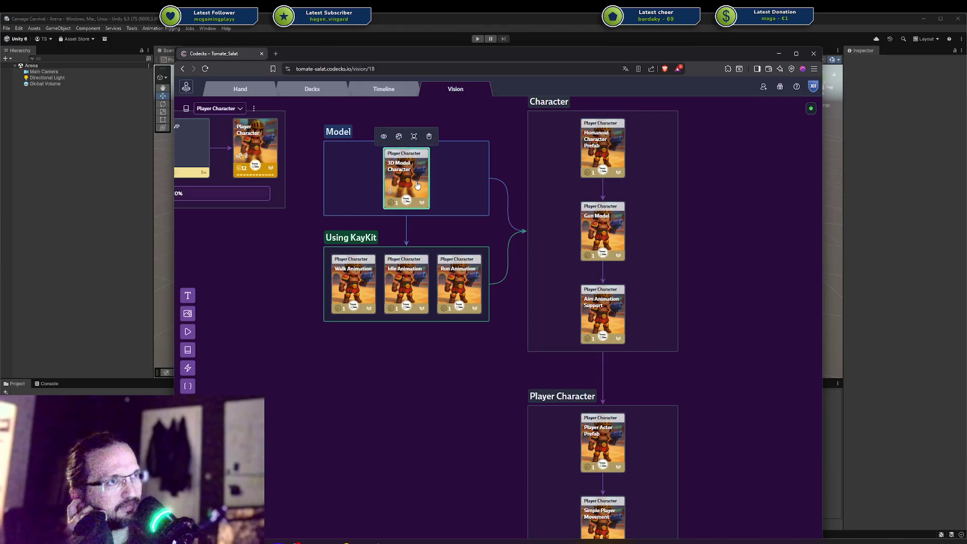
click(416, 180)
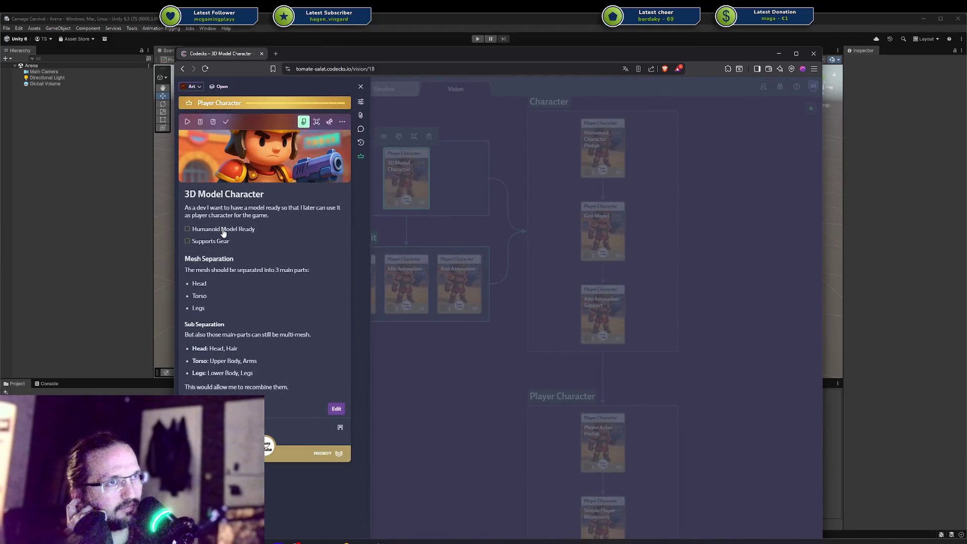
click(224, 231)
click(216, 242)
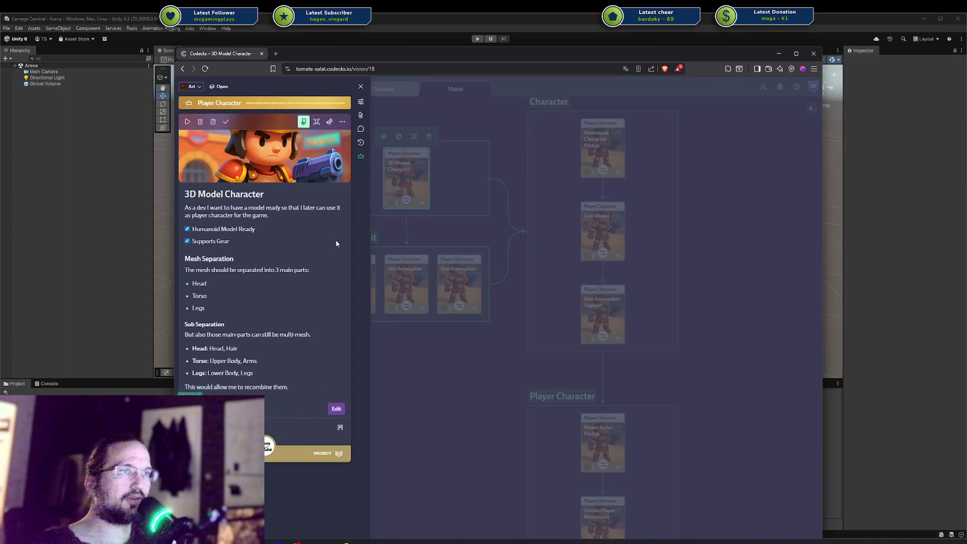
click(188, 122)
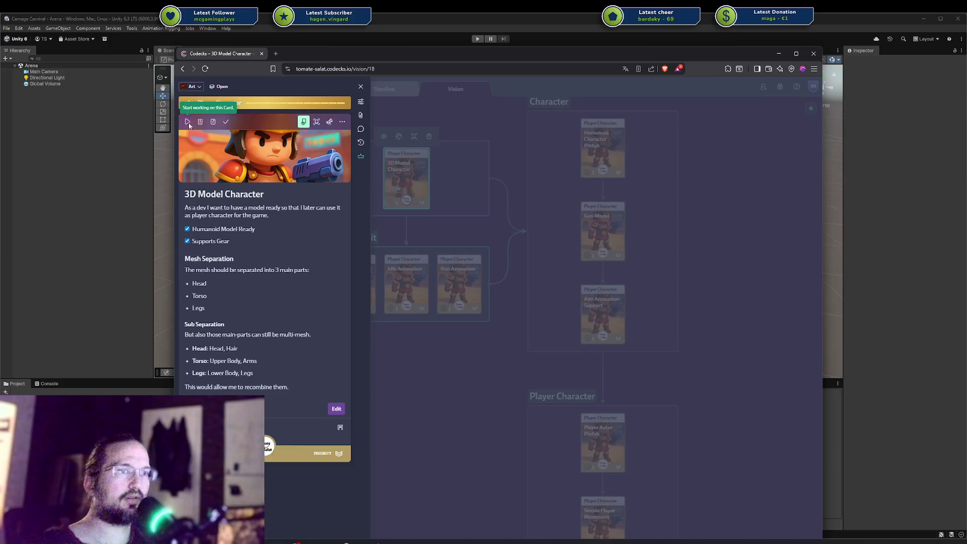
key(alt+Tab)
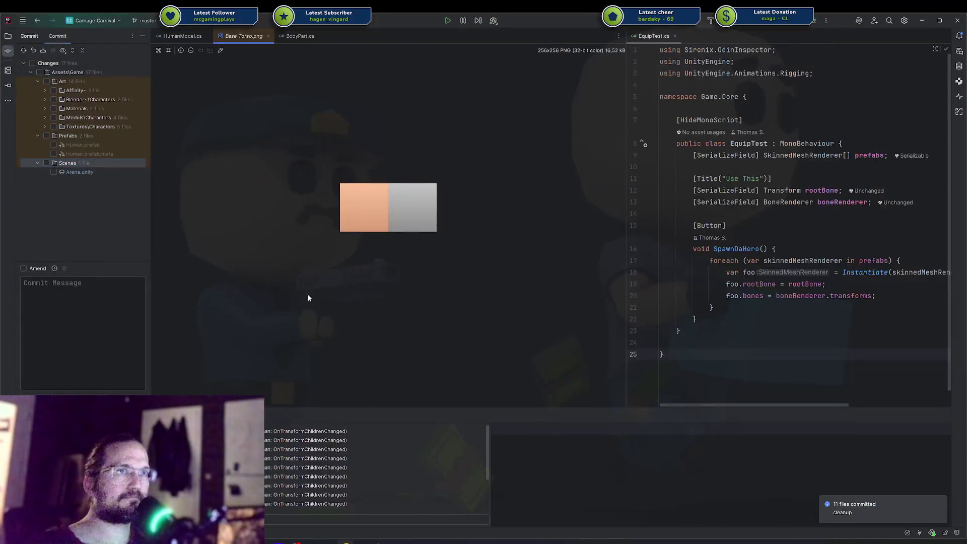
Inspect the diff for the changed textures file, then close it.
double_click(31, 60)
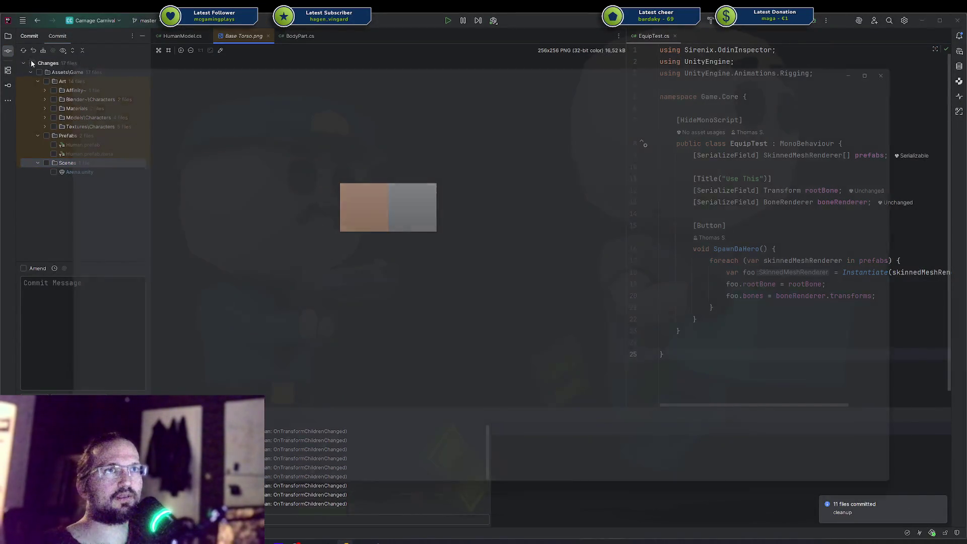
click(45, 59)
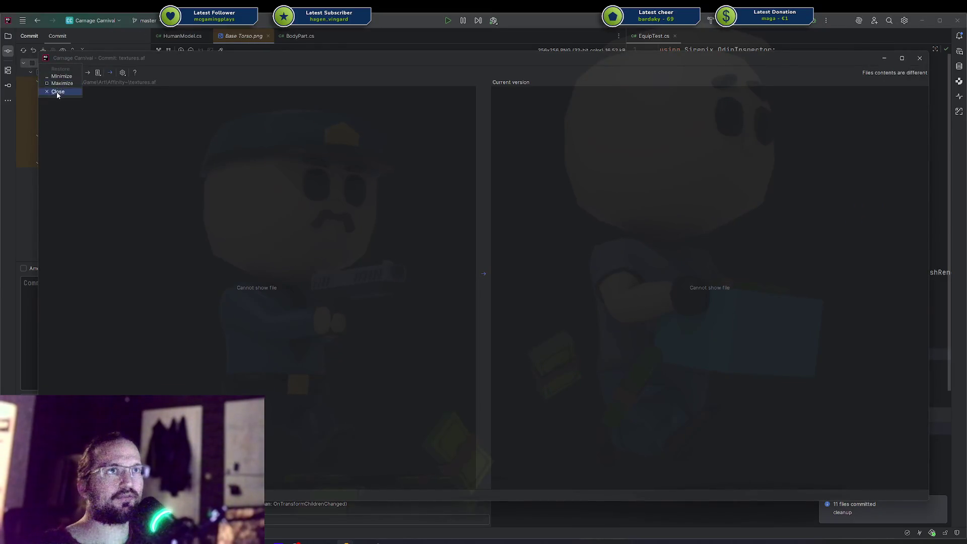
click(57, 91)
Commit with the message 'base characters should be somehow ready' and push to origin/master.
click(53, 322)
text($2zu )
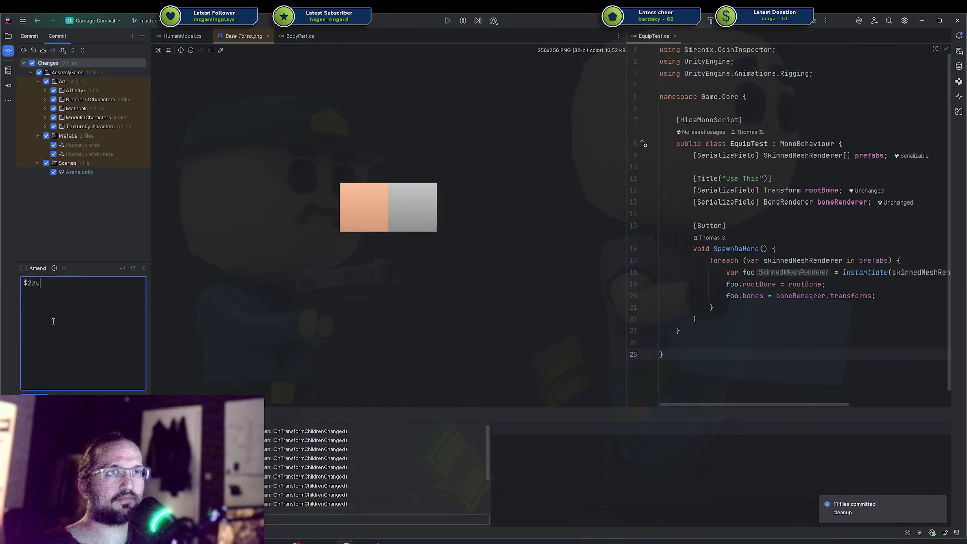
text(base characters should)
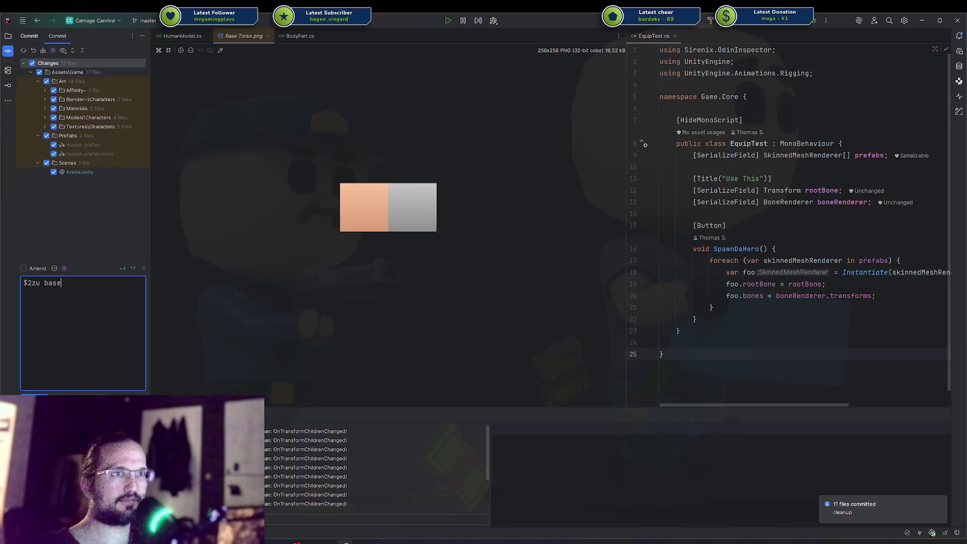
text( be somehow ready)
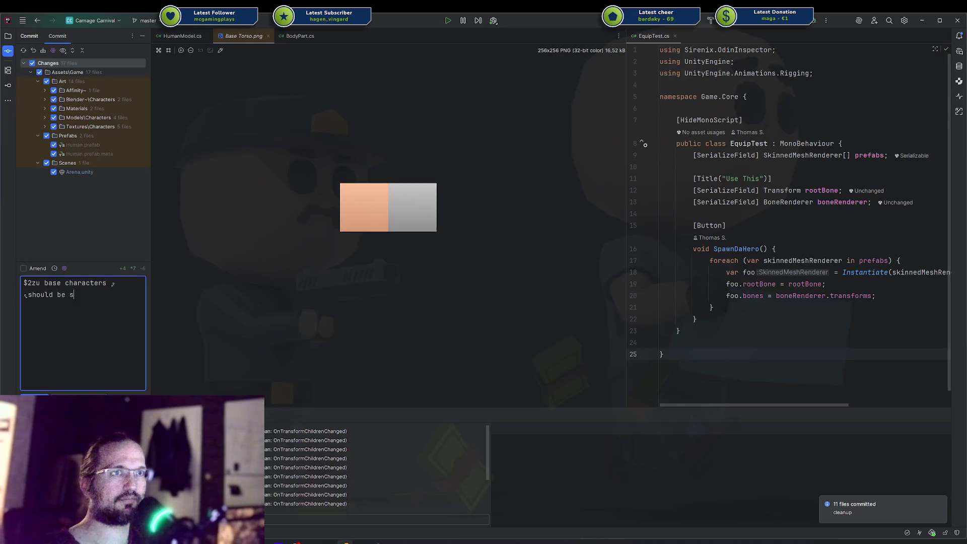
key(ctrl+alt+k)
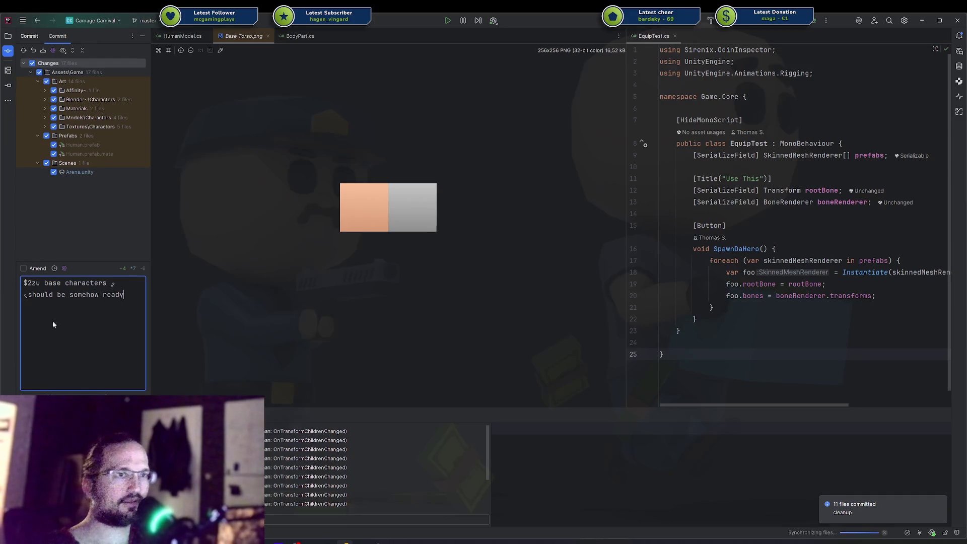
key(ctrl+Return)
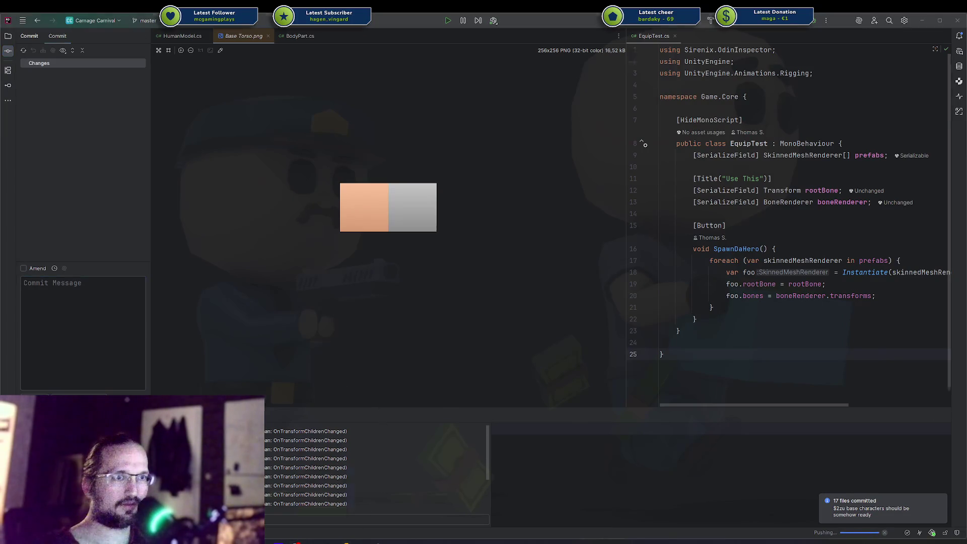
key(alt+Tab)
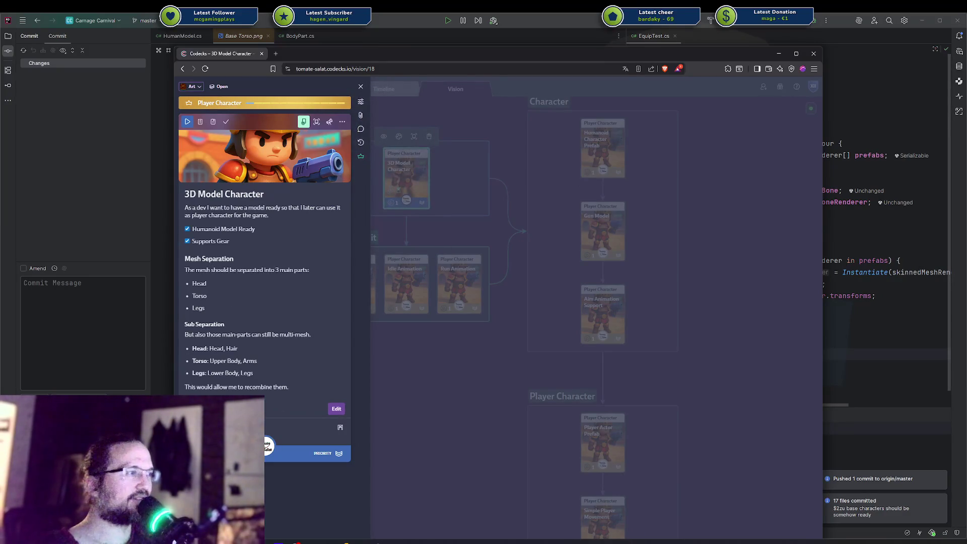
Mark the 3D Model Character card as done and close its details.
drag(549, 58, 499, 53)
click(178, 120)
click(390, 411)
Check colour options on the Model group, card and arrow, then colour the Character group blue.
click(390, 187)
click(349, 108)
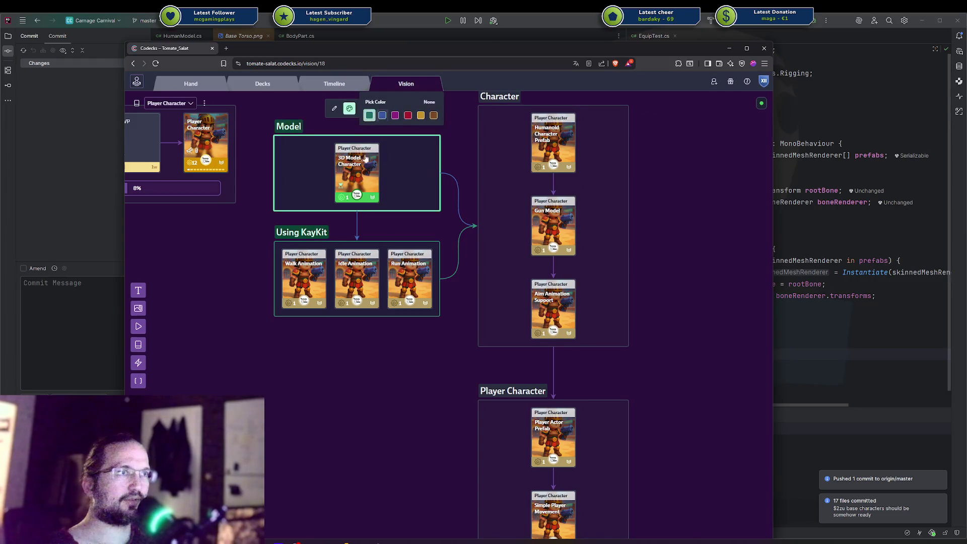
click(357, 166)
click(349, 198)
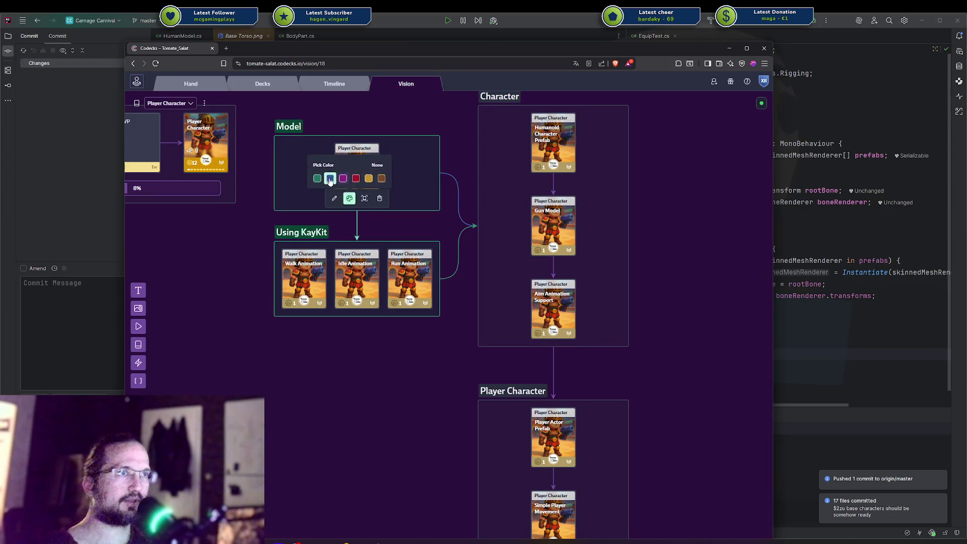
click(437, 182)
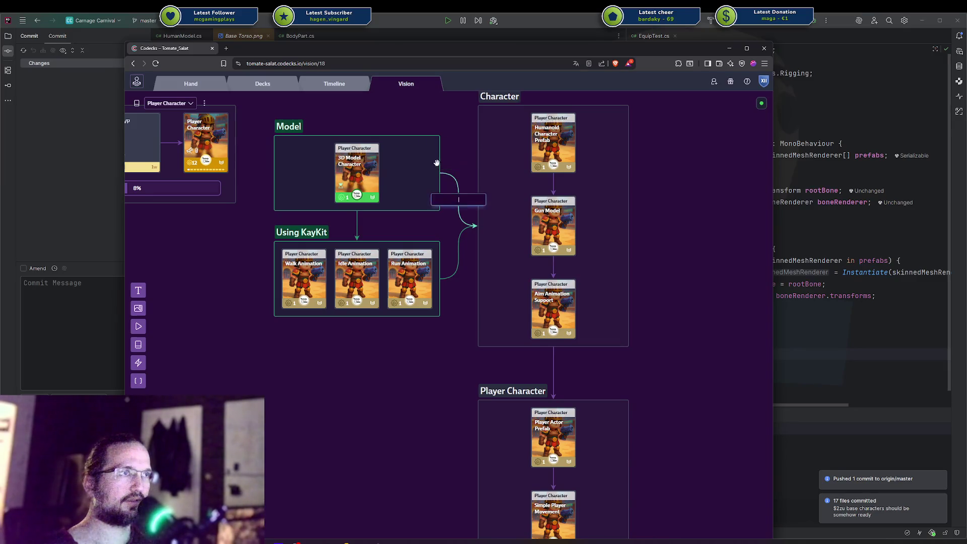
click(456, 182)
click(451, 160)
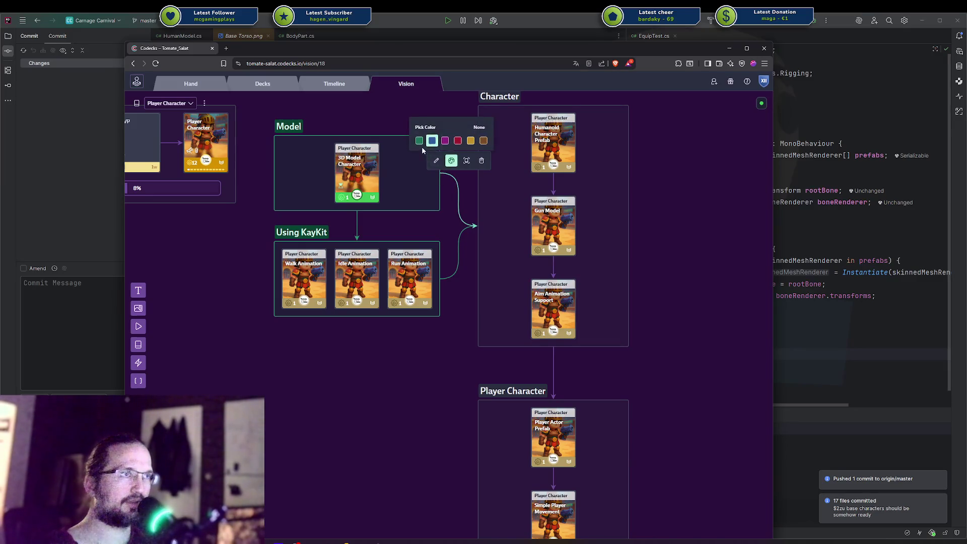
click(419, 141)
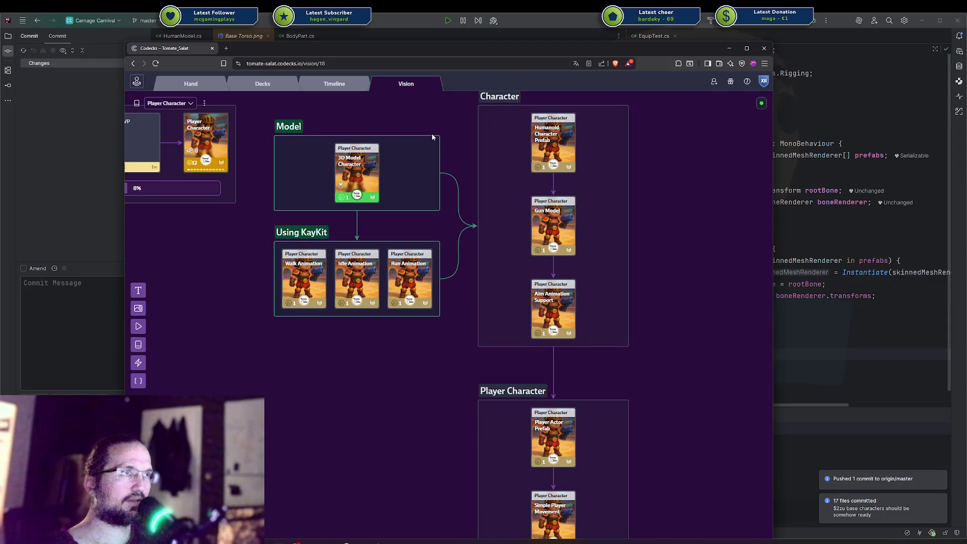
scroll(up, 3)
click(493, 182)
click(550, 161)
click(528, 137)
Open and close the Humanoid Character Prefab card's details, then return to Unity.
click(549, 217)
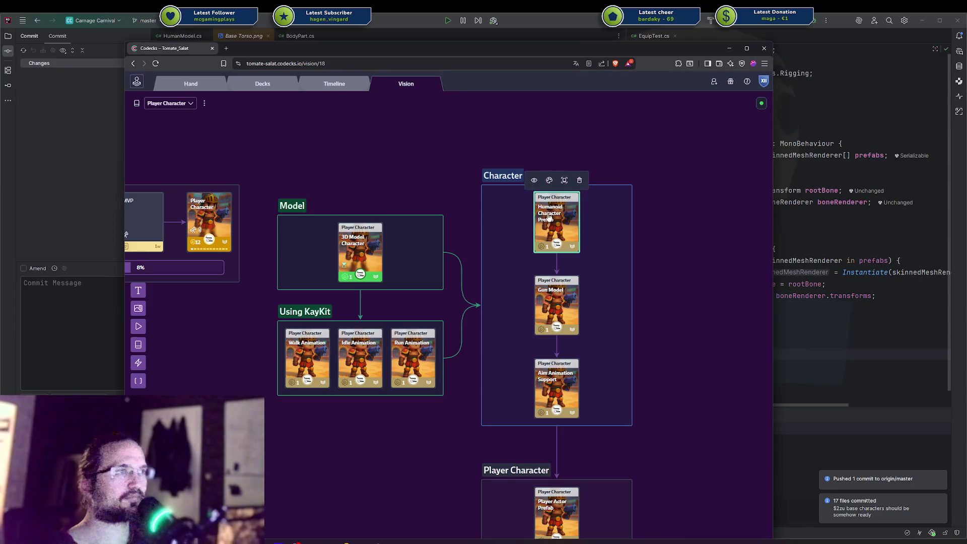
click(549, 216)
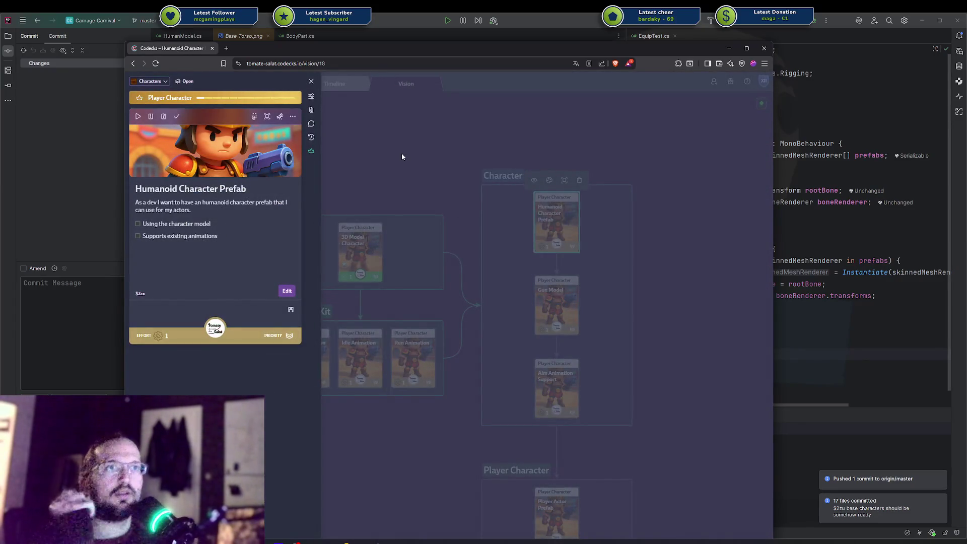
click(401, 156)
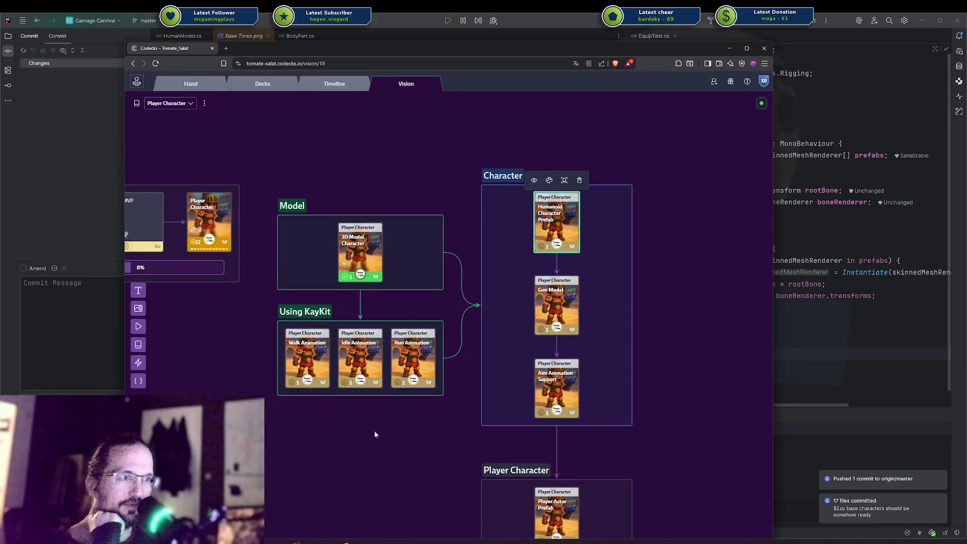
mouse_move(361, 542)
click(378, 504)
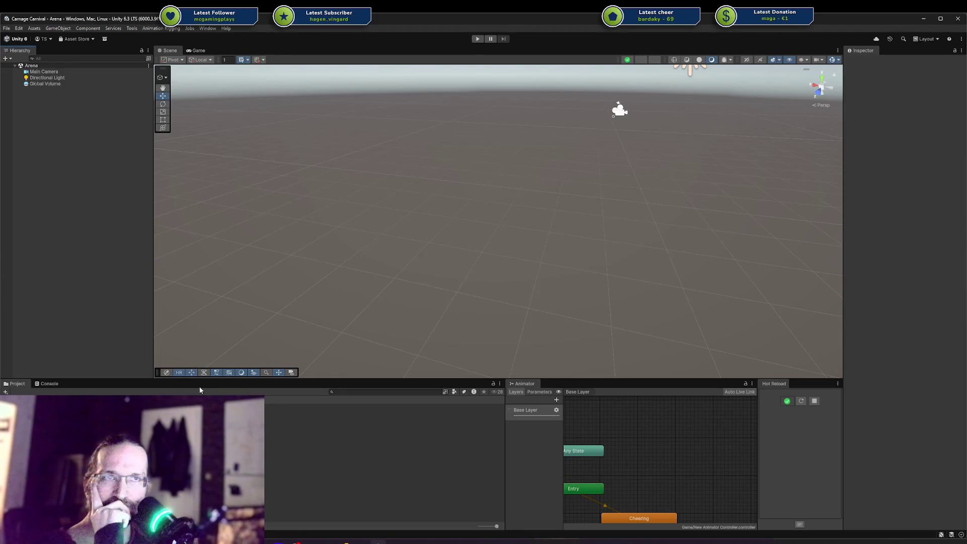
Create a new Player prefab from the Prefabs folder's right-click Create menu.
click(139, 433)
right_click(138, 433)
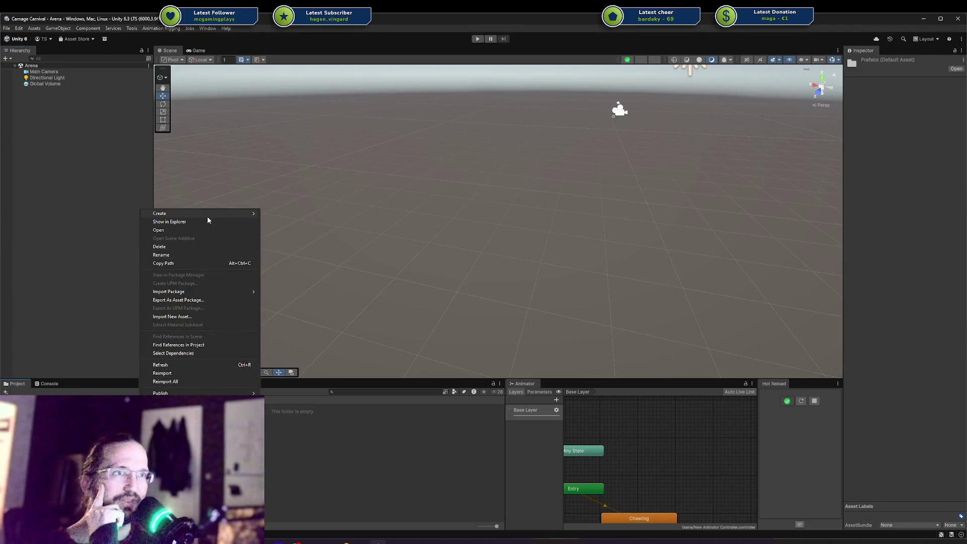
mouse_move(207, 215)
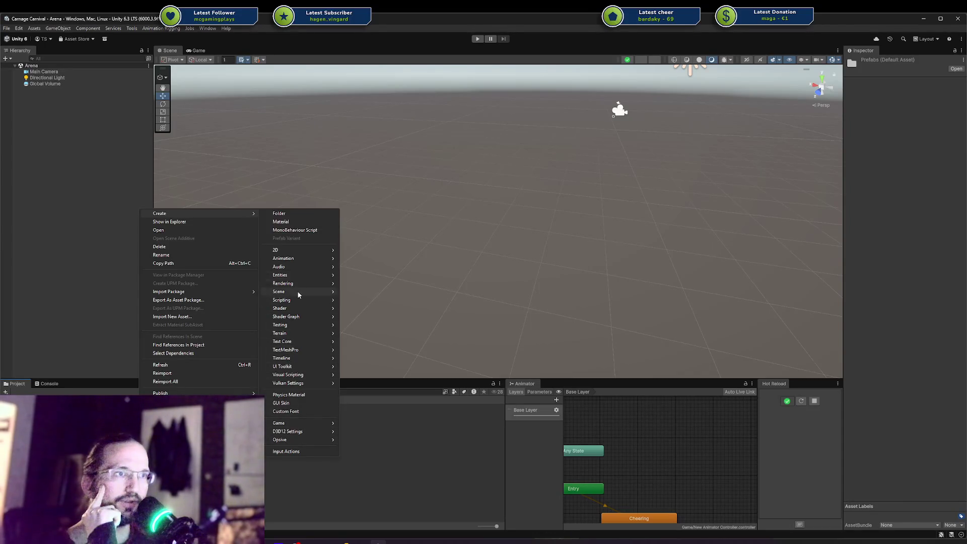
mouse_move(298, 294)
click(371, 323)
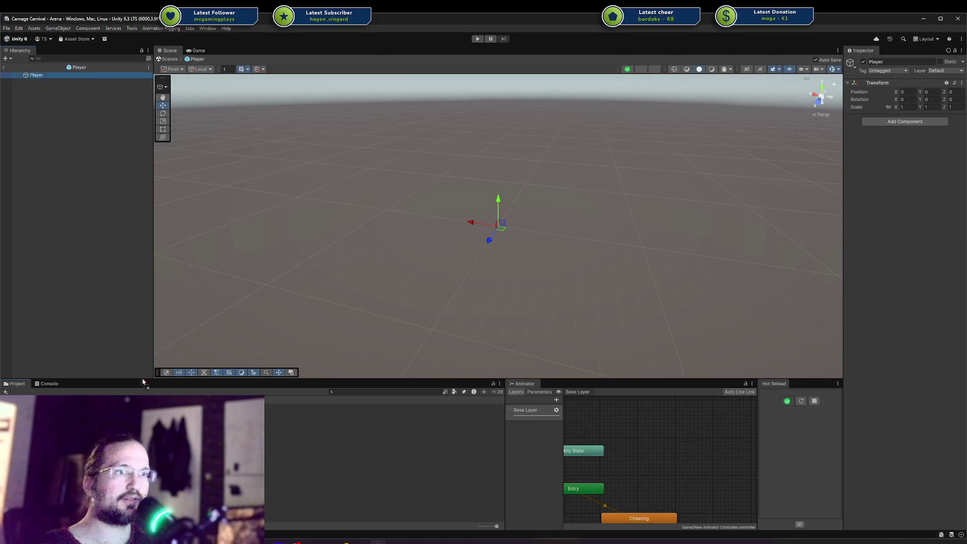
Place the Streatware 01 model under Player and reset its transform to the origin.
click(60, 75)
drag(46, 76, 48, 83)
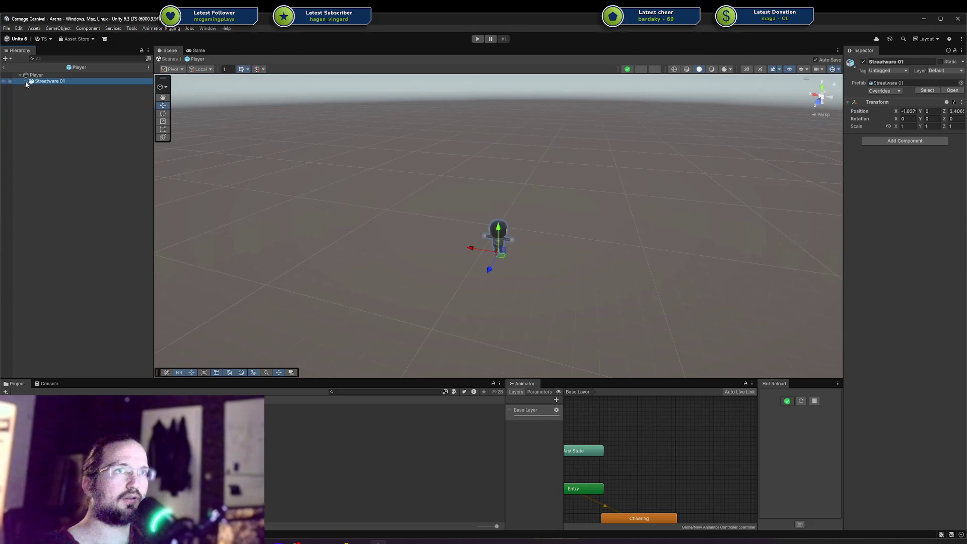
click(26, 81)
click(54, 118)
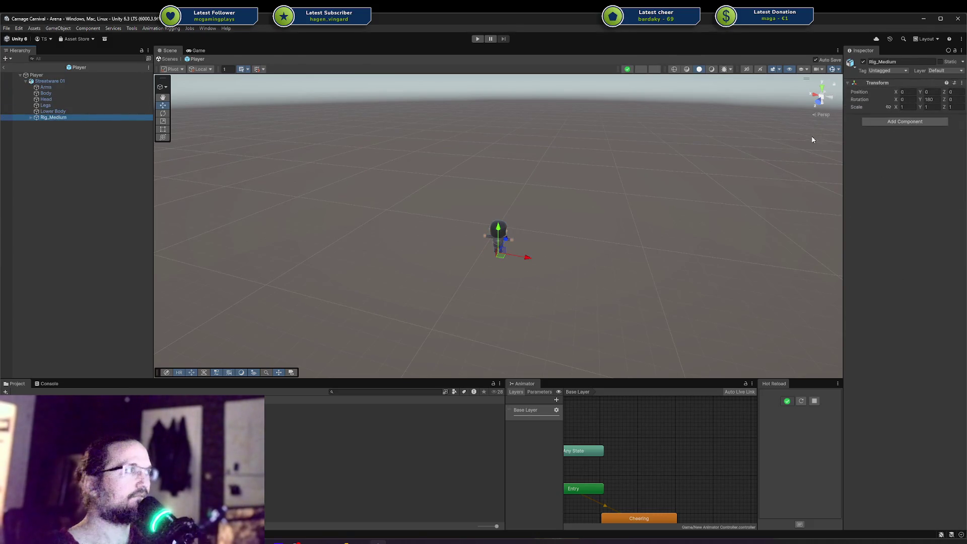
click(67, 82)
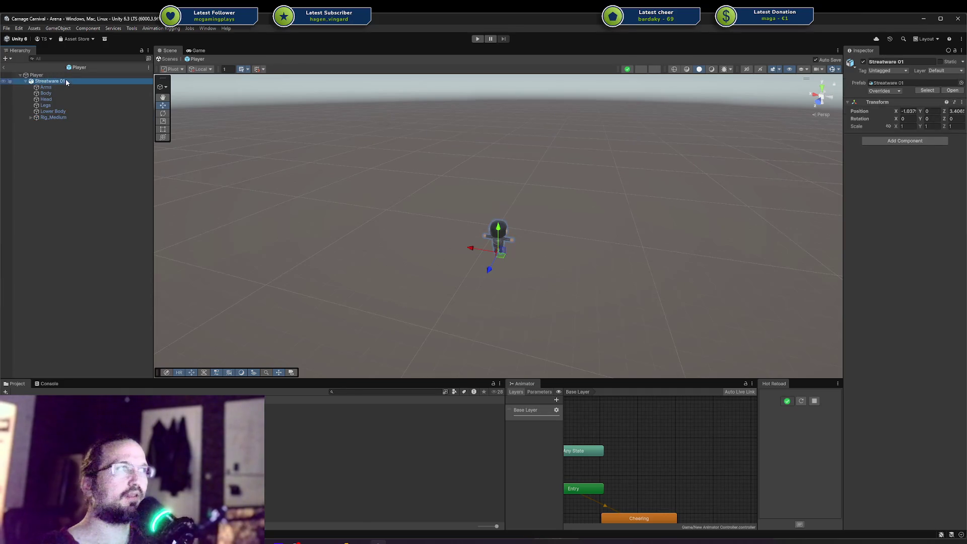
click(954, 106)
click(961, 103)
click(965, 110)
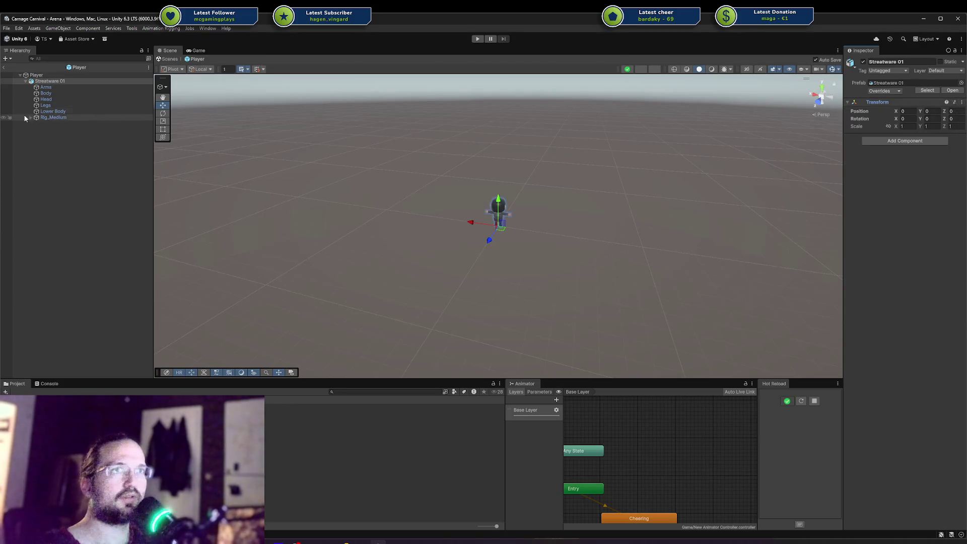
Try a Y rotation of 0 on Rig_Medium, then revert it to 180.
click(45, 118)
double_click(933, 100)
text(0)
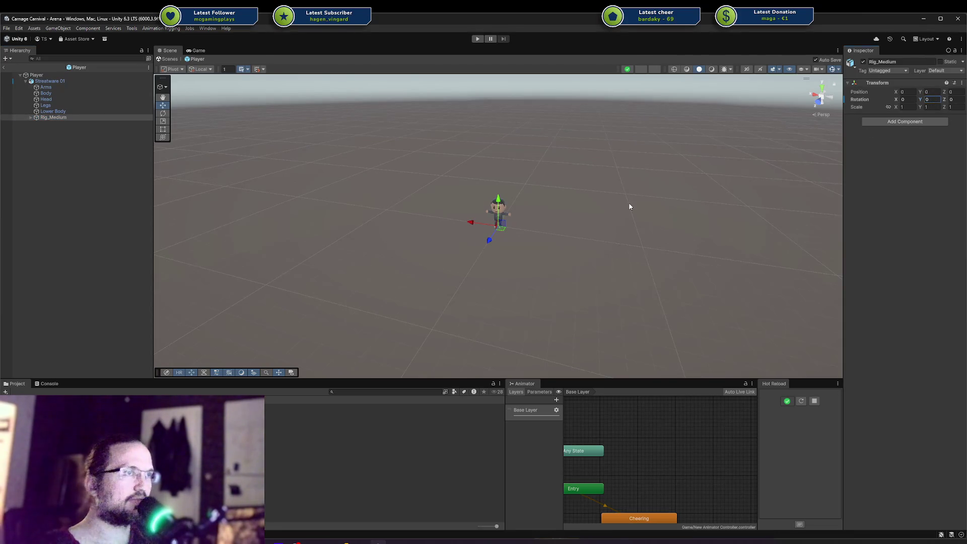
right_click(862, 99)
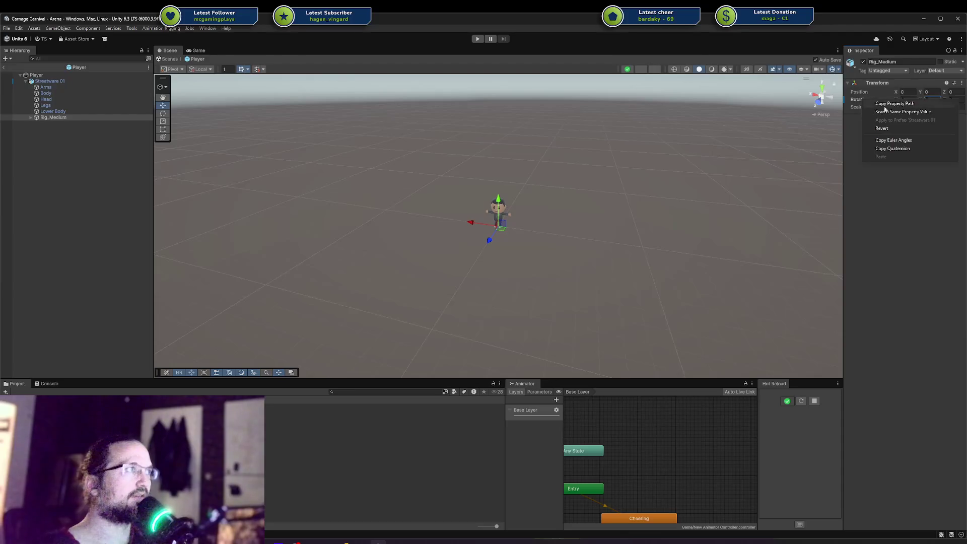
click(897, 128)
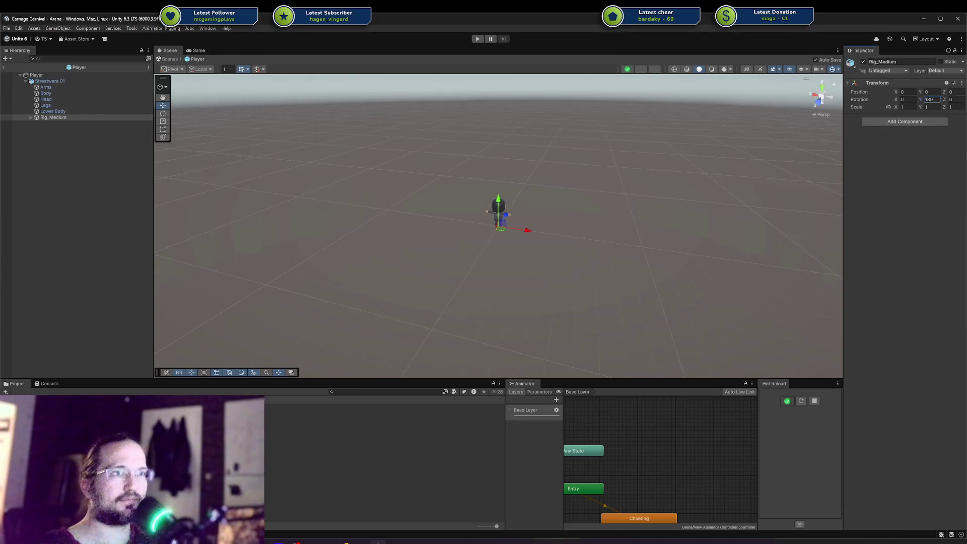
Enable Bake Axis Conversion in the Streatware 01 import settings and apply.
click(712, 211)
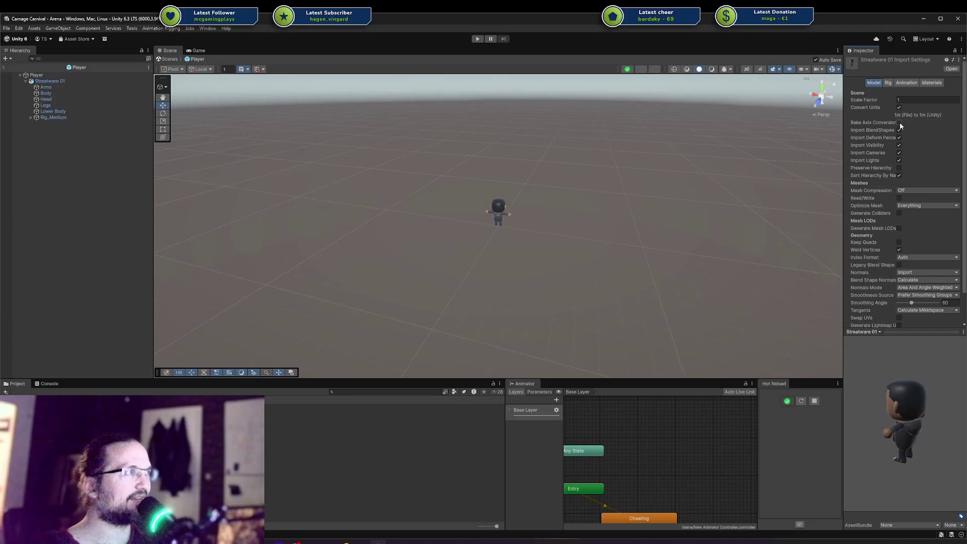
click(899, 122)
scroll(down, 3)
click(951, 311)
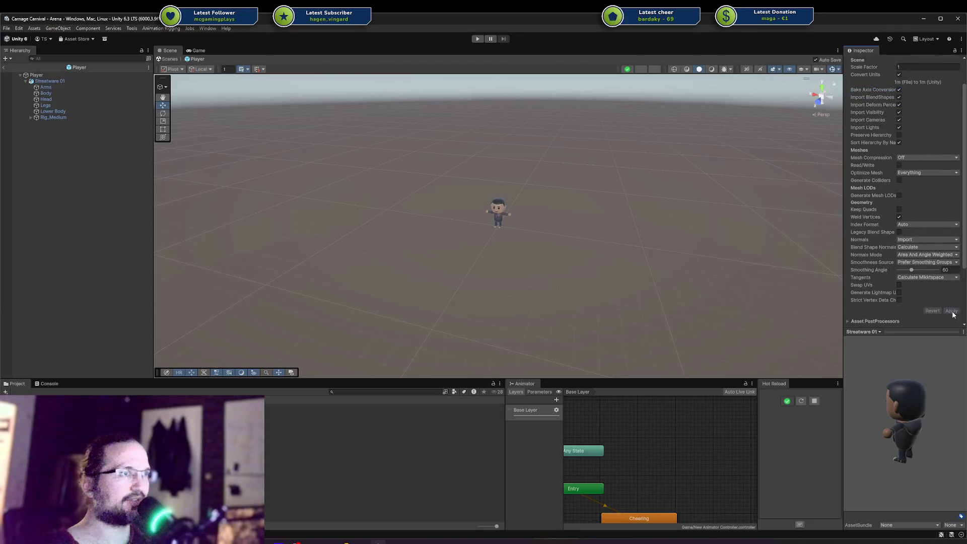
right_click(319, 195)
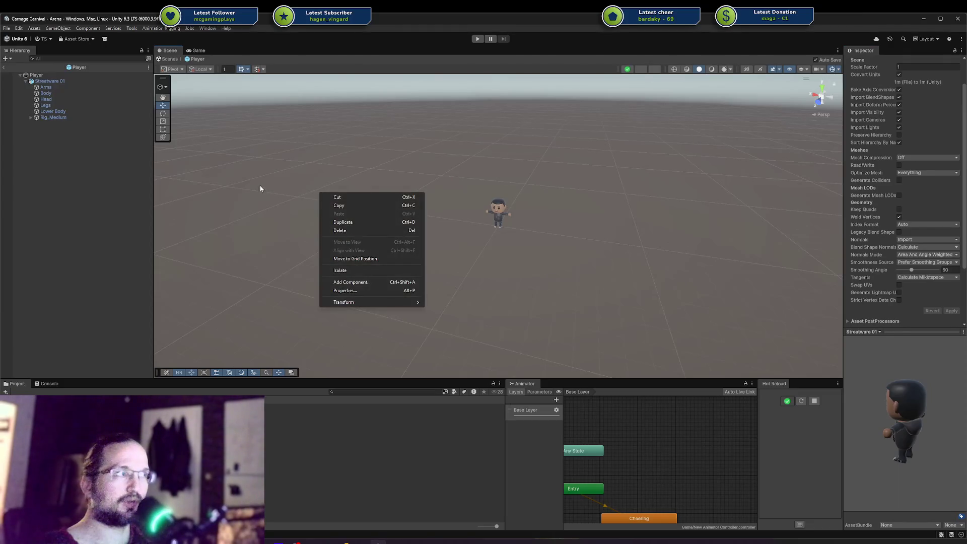
click(261, 188)
click(50, 81)
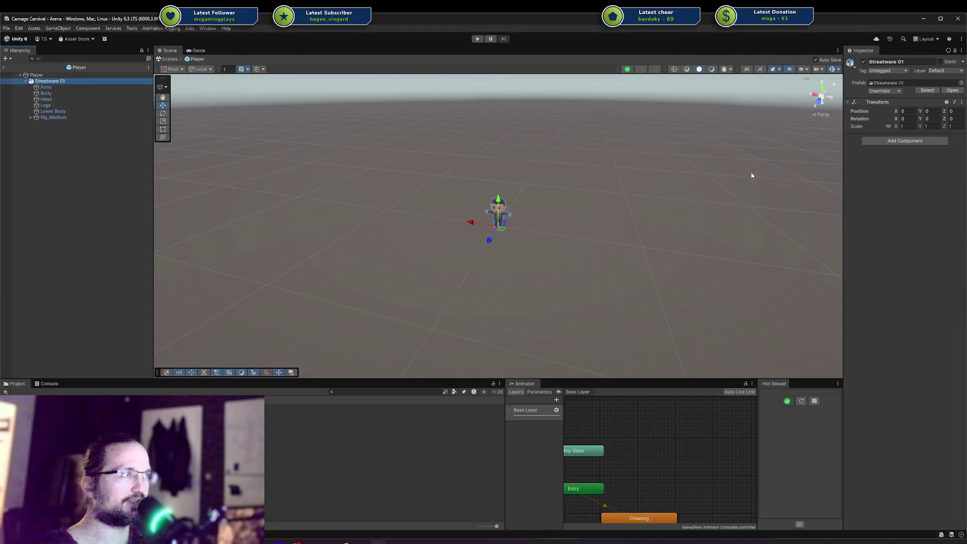
Add an Animator to Streatware 01 with New Animator Controller, then exit the Player prefab.
click(913, 142)
key(Up)
key(Escape)
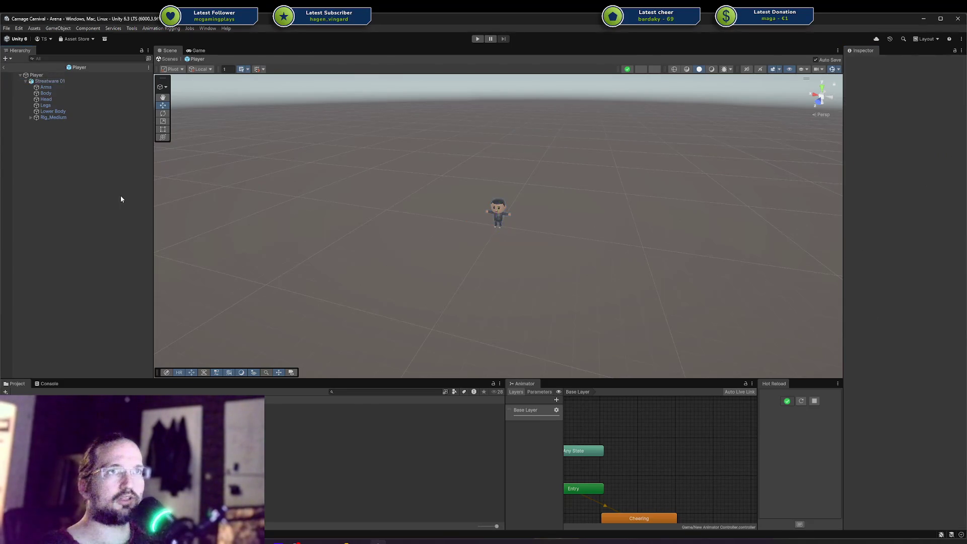
click(55, 82)
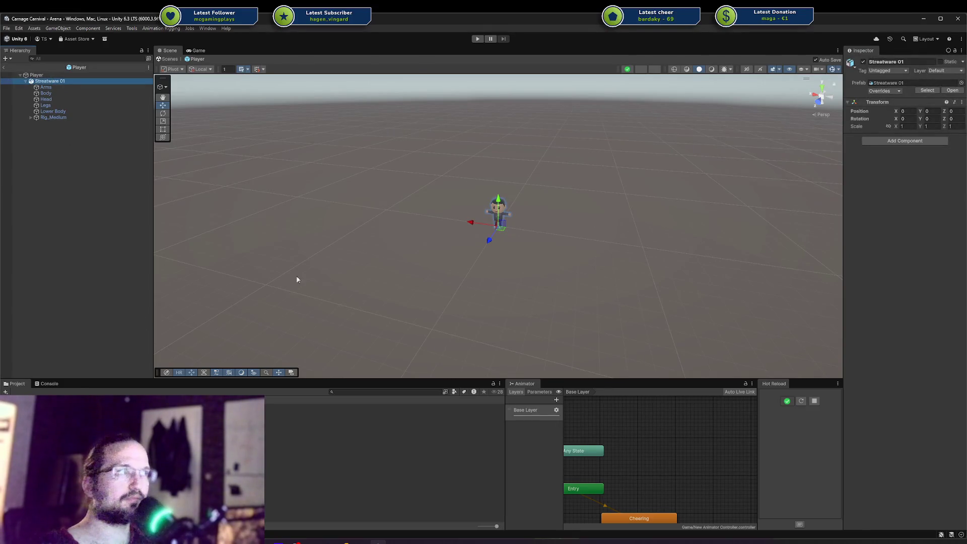
click(915, 142)
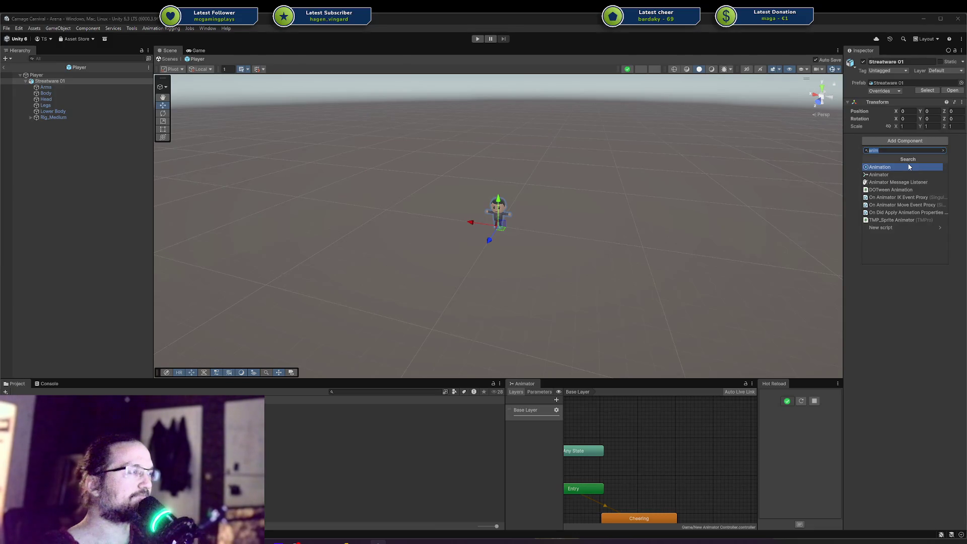
click(902, 173)
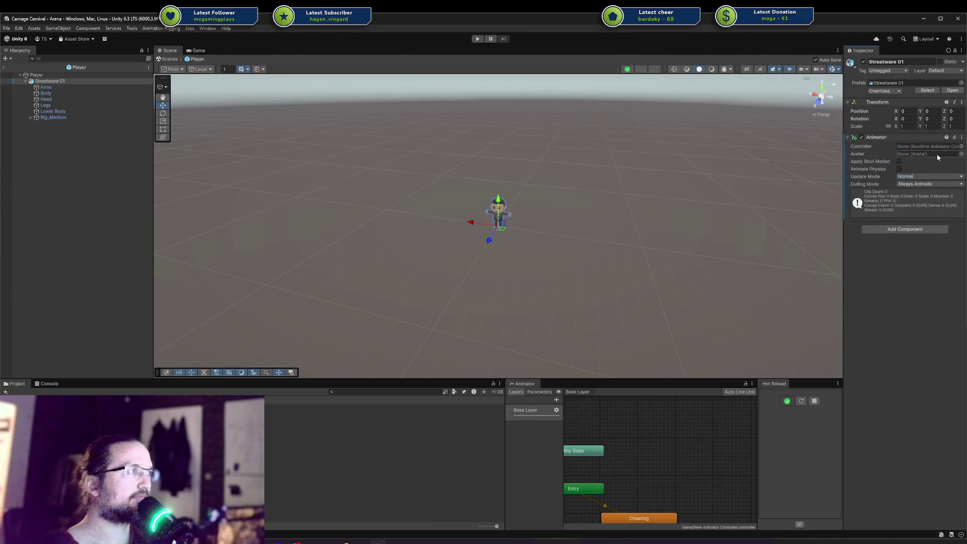
click(964, 173)
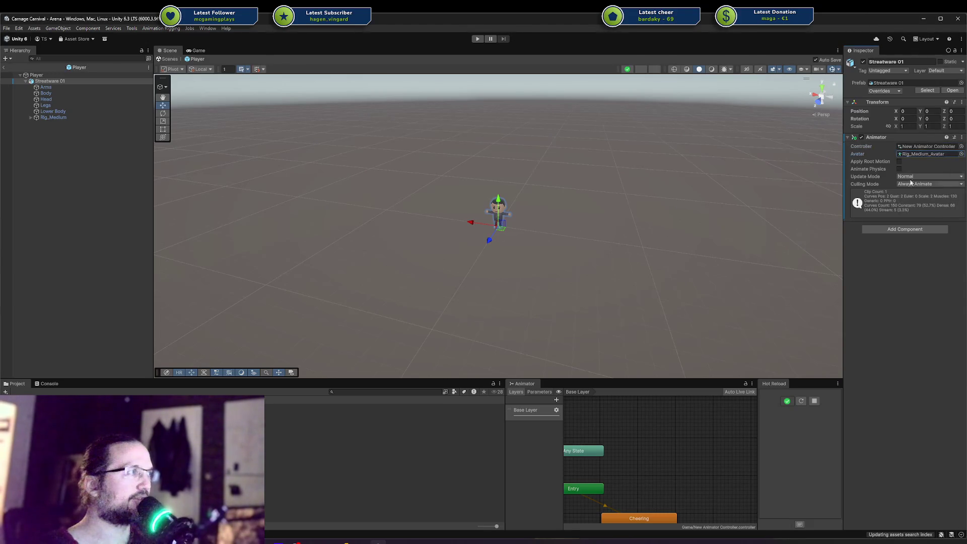
click(3, 67)
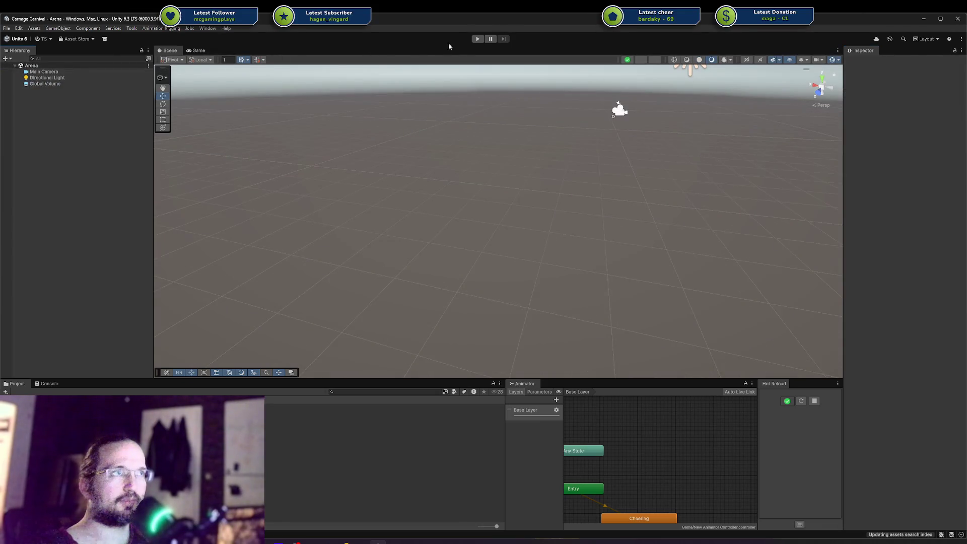
Run the Arena scene briefly, stop it, and undo to bring the Player back.
click(478, 39)
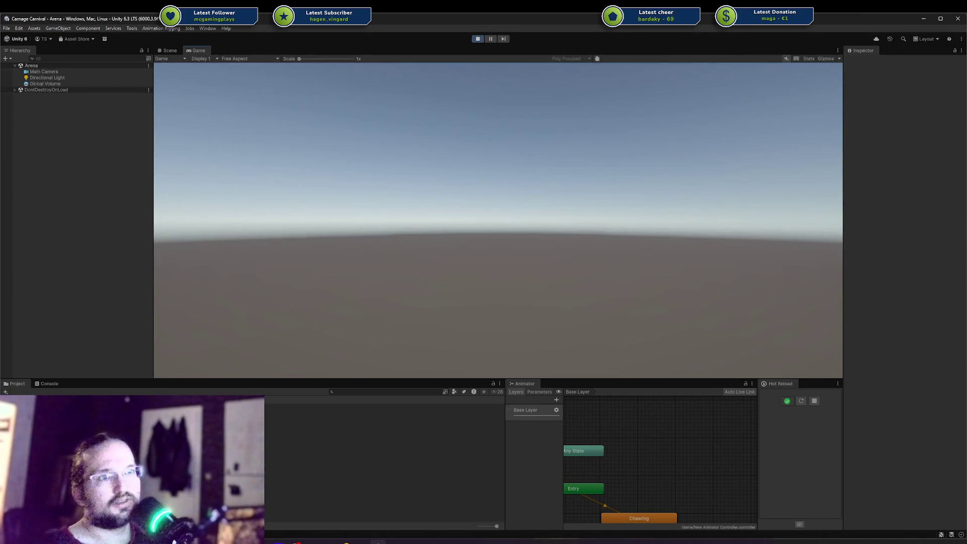
click(478, 40)
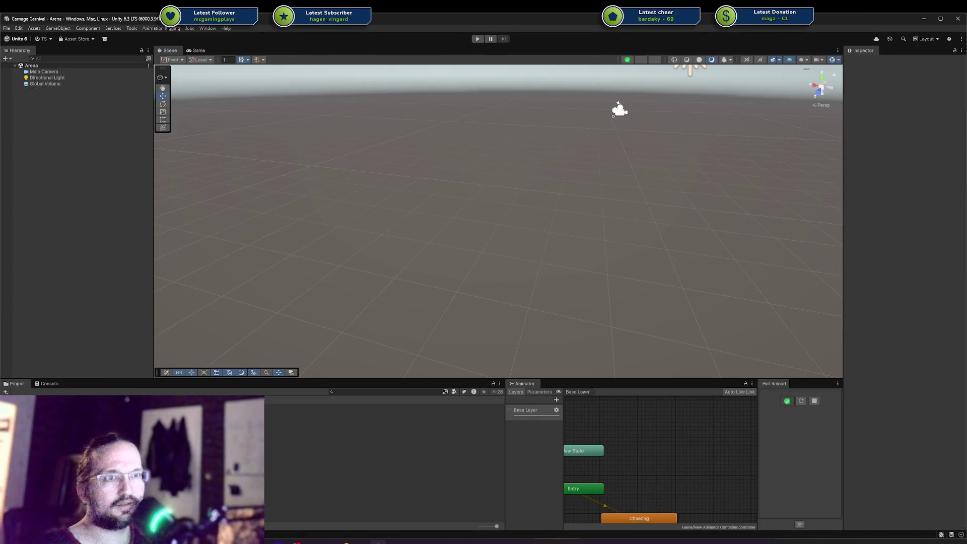
key(ctrl+z)
Play the game again and watch the animating character from above in the Scene view.
key(ctrl+p)
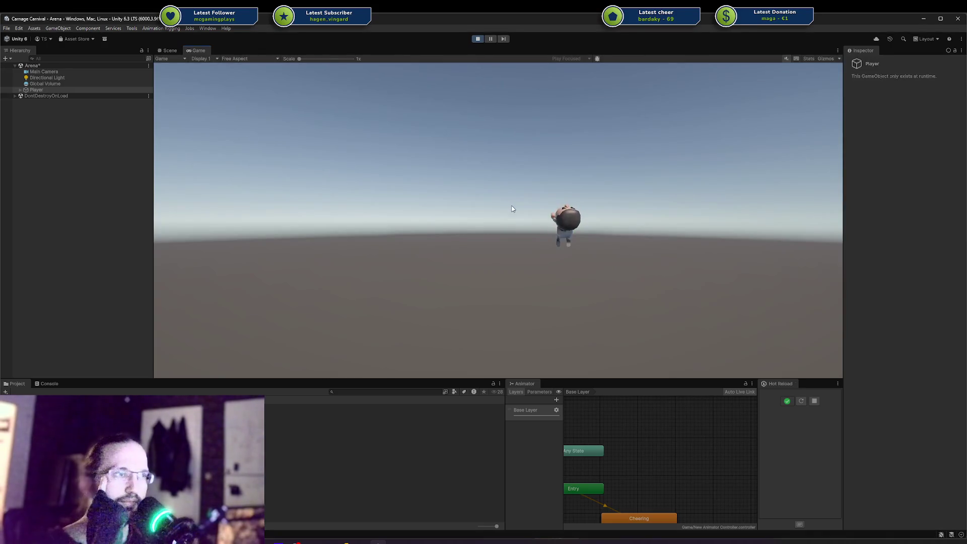
click(171, 50)
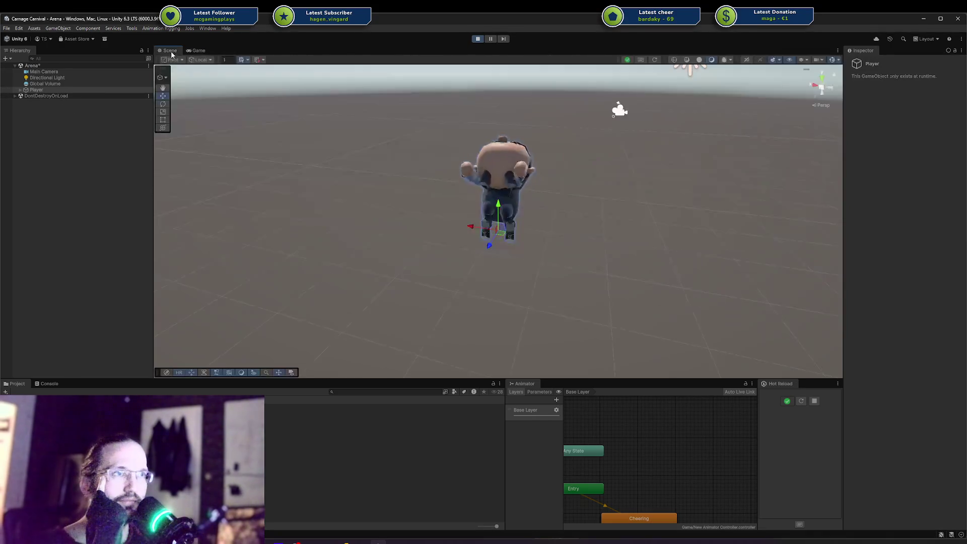
drag(597, 199, 492, 201)
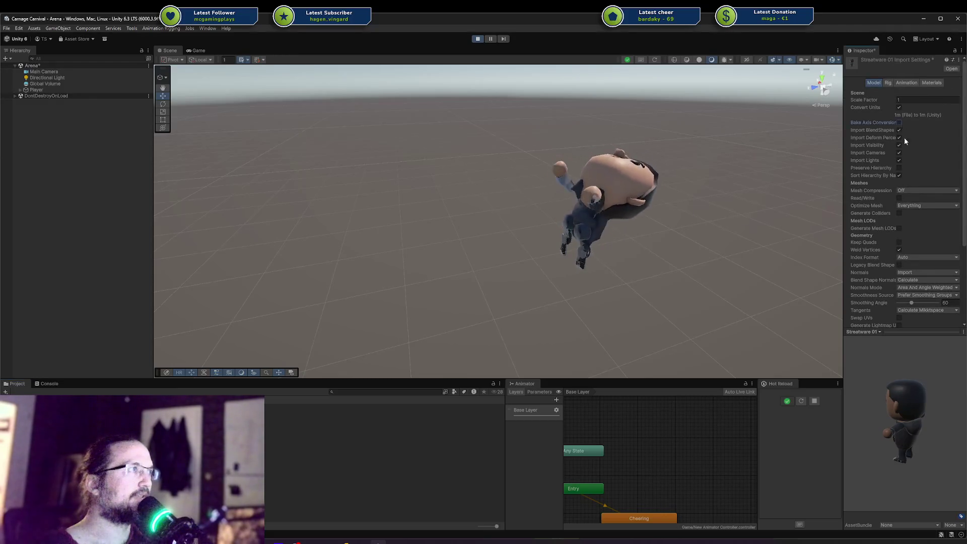
Expand Player and Streatware 01 and try editing Rig_Medium's Y rotation.
scroll(down, 3)
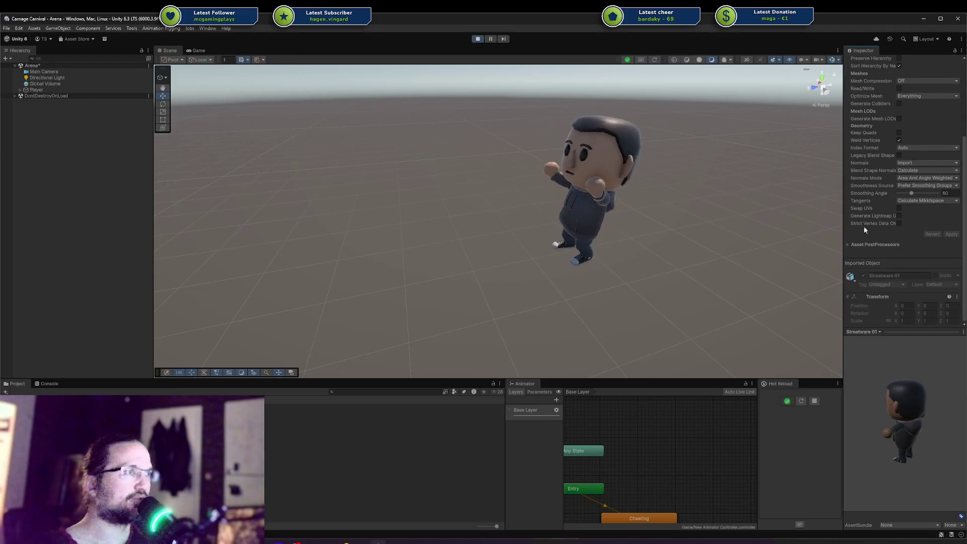
scroll(up, 3)
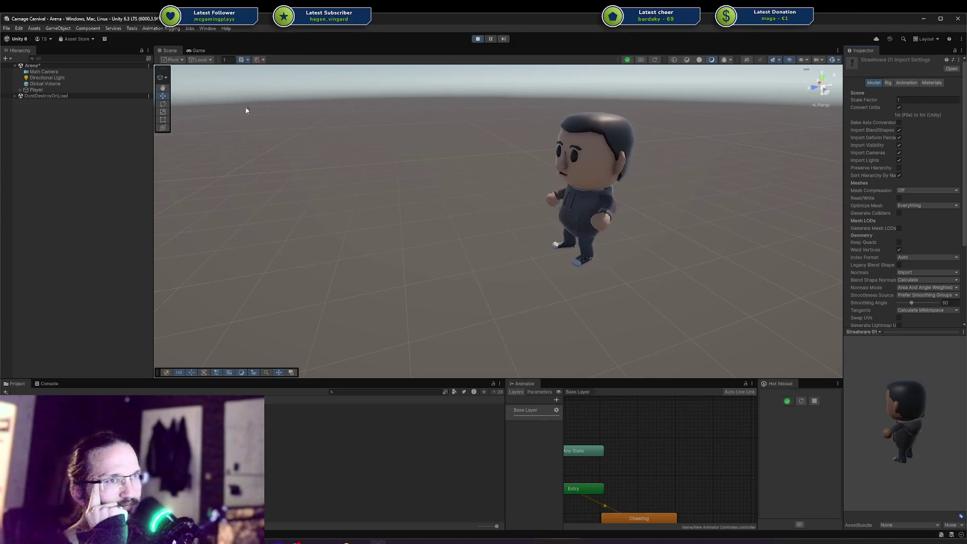
click(20, 89)
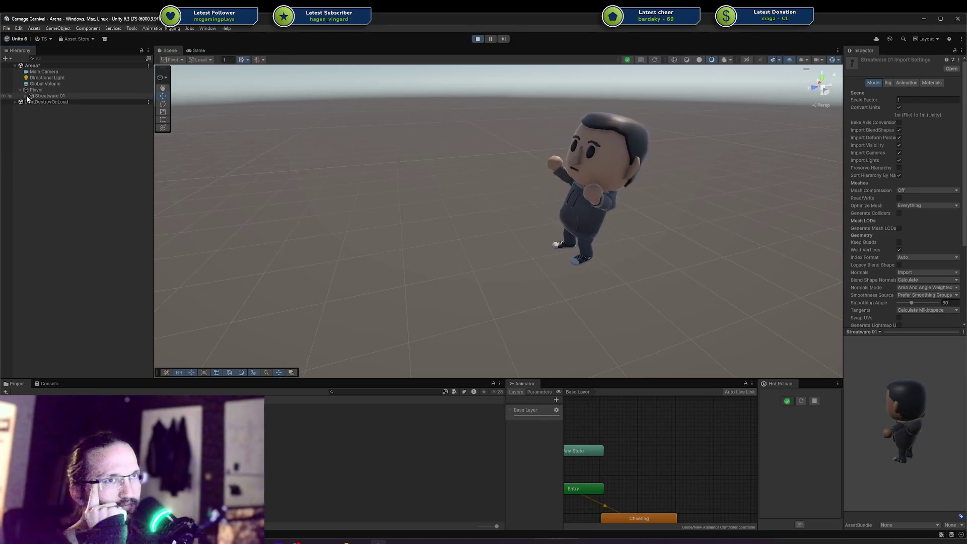
click(25, 95)
click(53, 132)
click(930, 100)
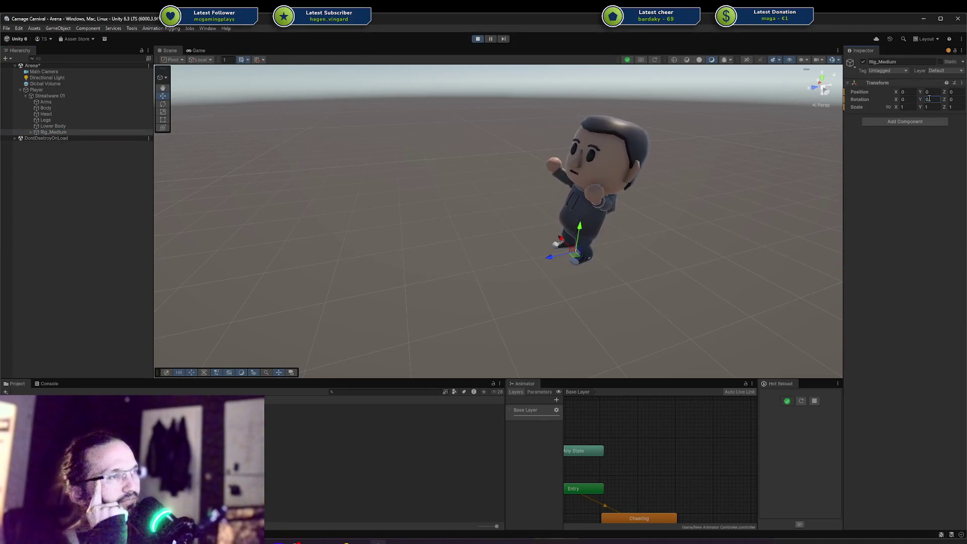
Stop play mode, delete the Player from Arena and save the scene.
click(476, 39)
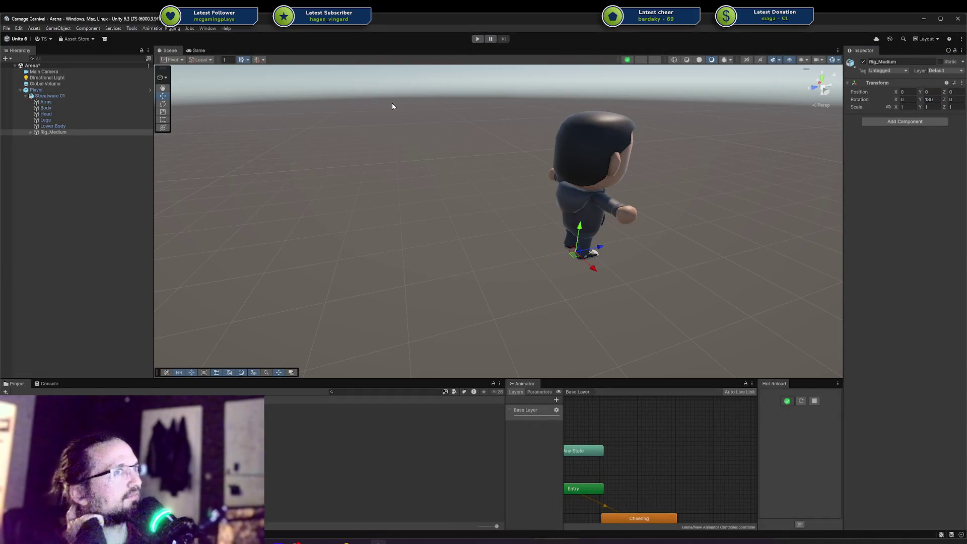
click(69, 90)
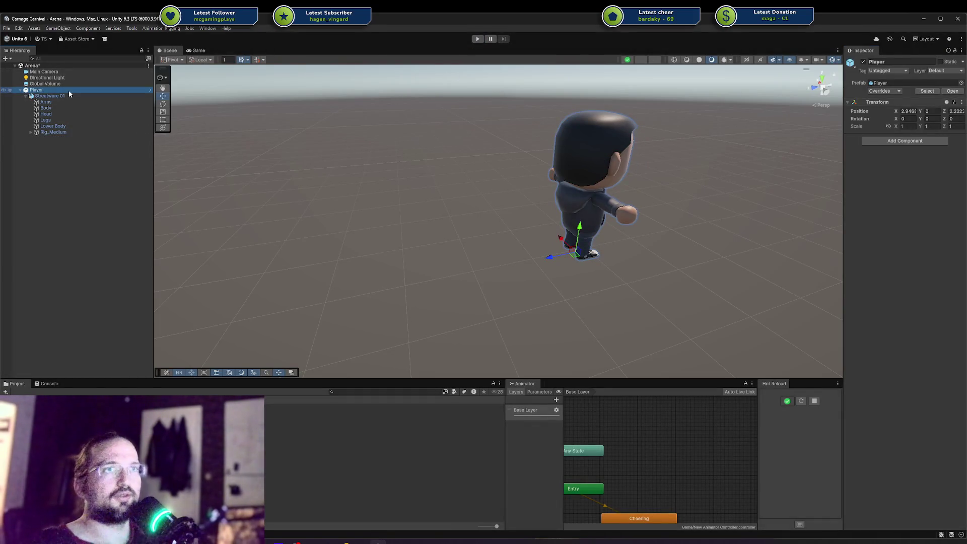
key(Delete)
key(ctrl+s)
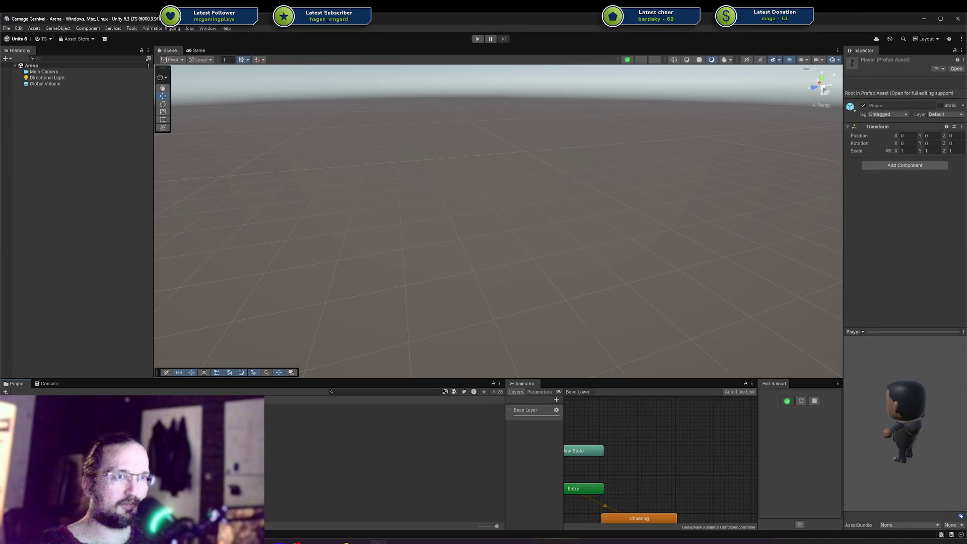
Open the Player prefab and select Streatware 01, cancelling an accidental rename.
click(50, 81)
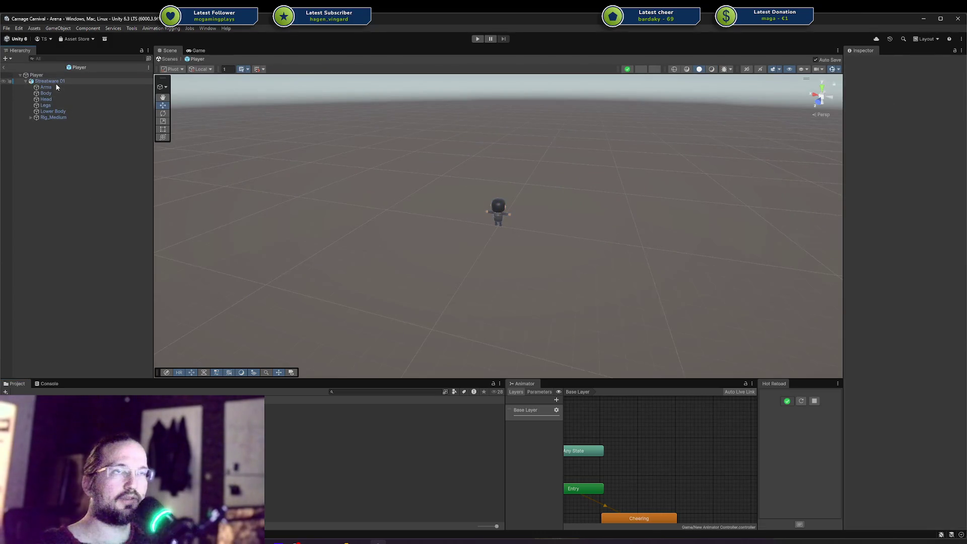
click(56, 82)
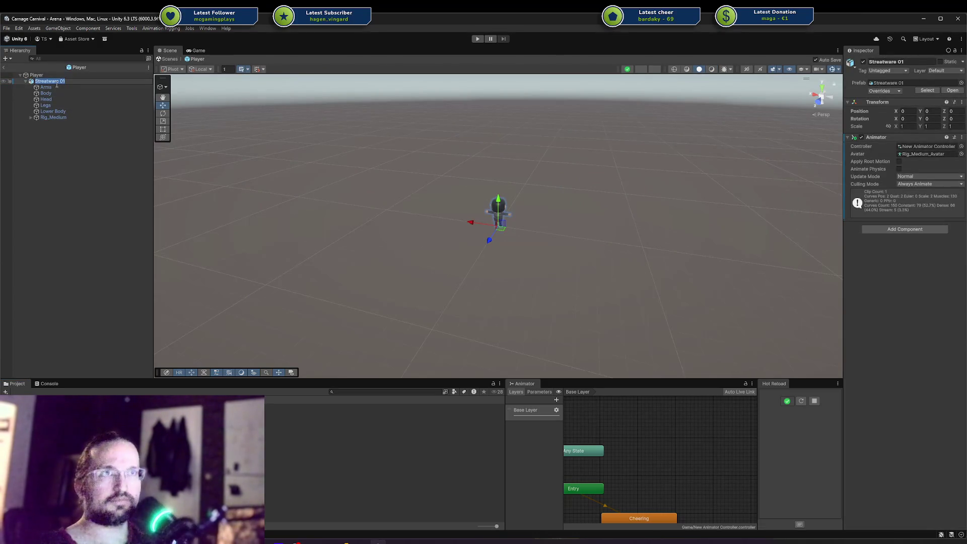
key(Escape)
click(51, 162)
click(48, 81)
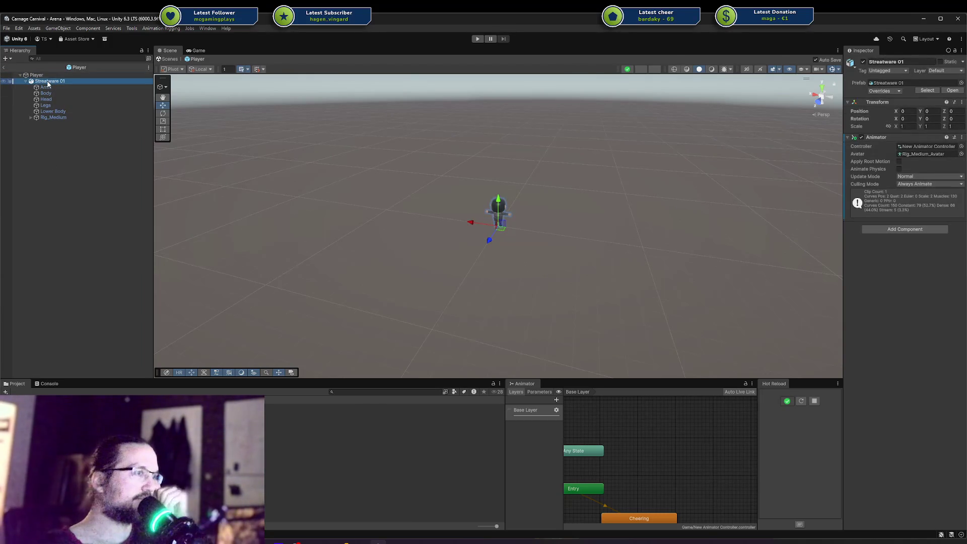
click(51, 151)
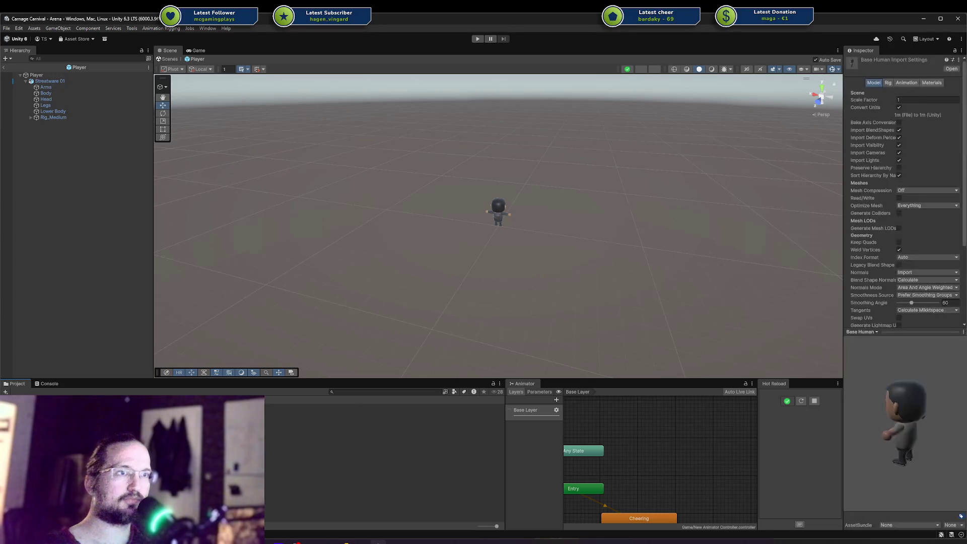
Compare the Base Human preview with the framed Streatware 01 character, then delete Streatware 01.
drag(907, 428, 932, 428)
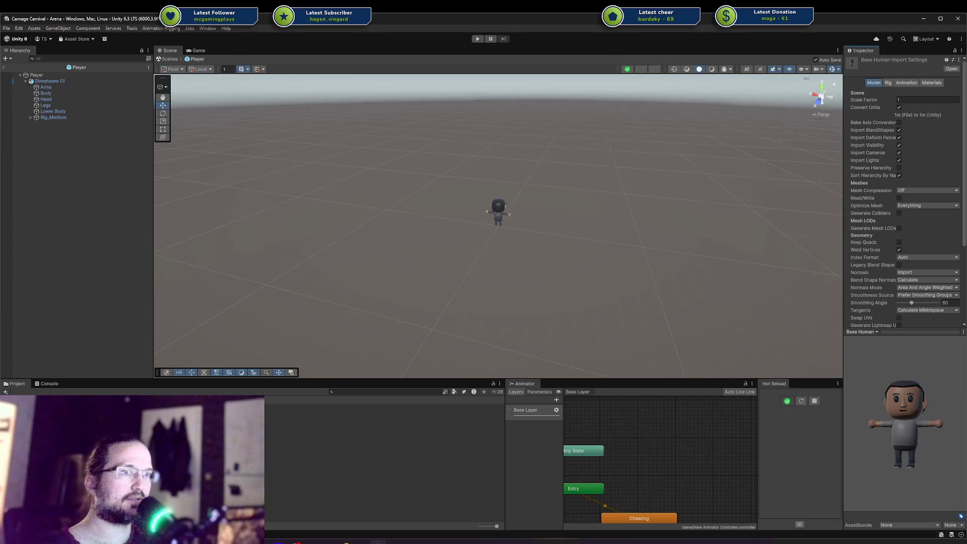
drag(871, 416, 966, 431)
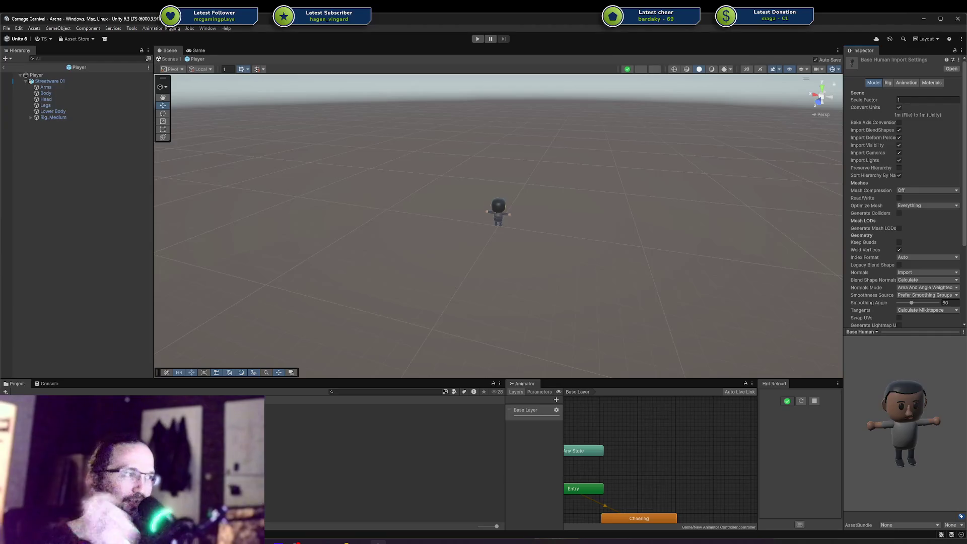
click(498, 209)
key(f)
drag(615, 200, 237, 143)
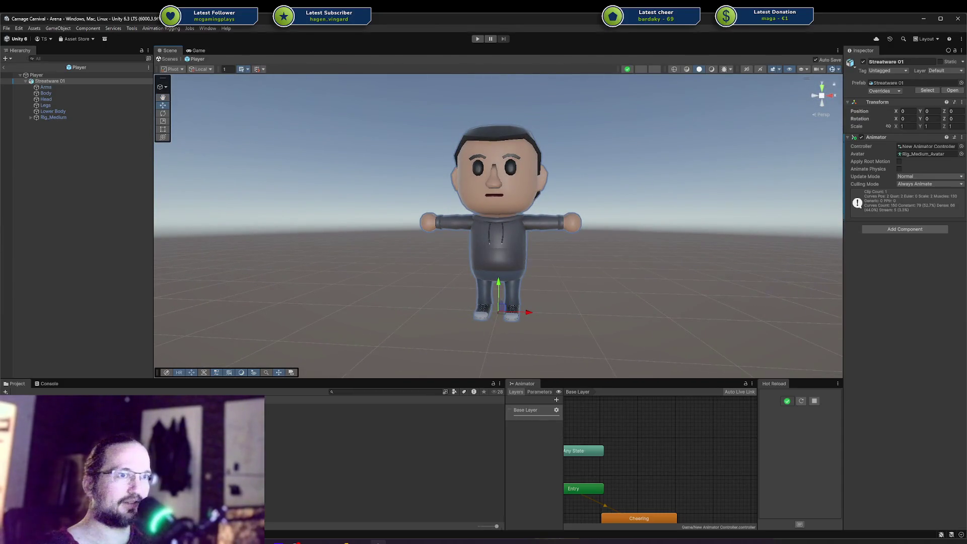
drag(848, 422, 957, 413)
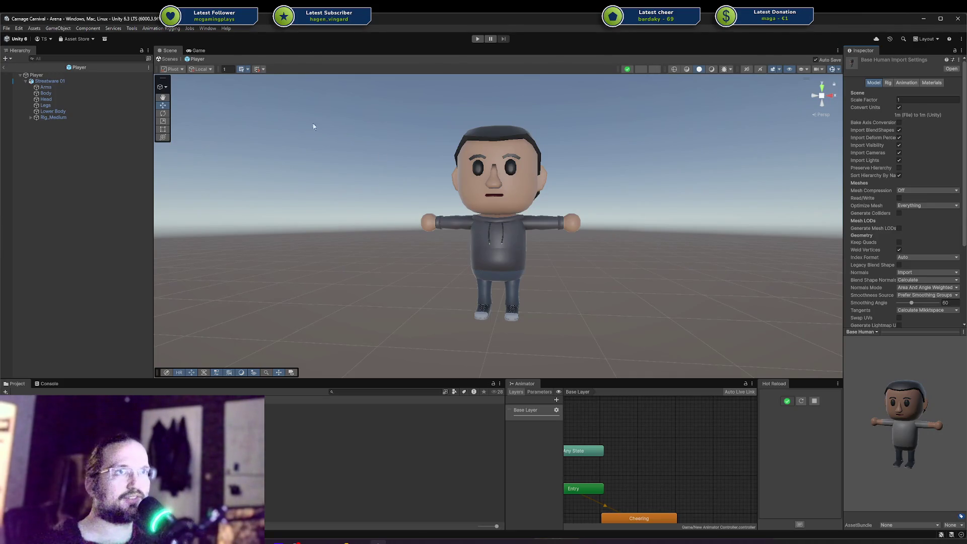
click(68, 82)
key(Delete)
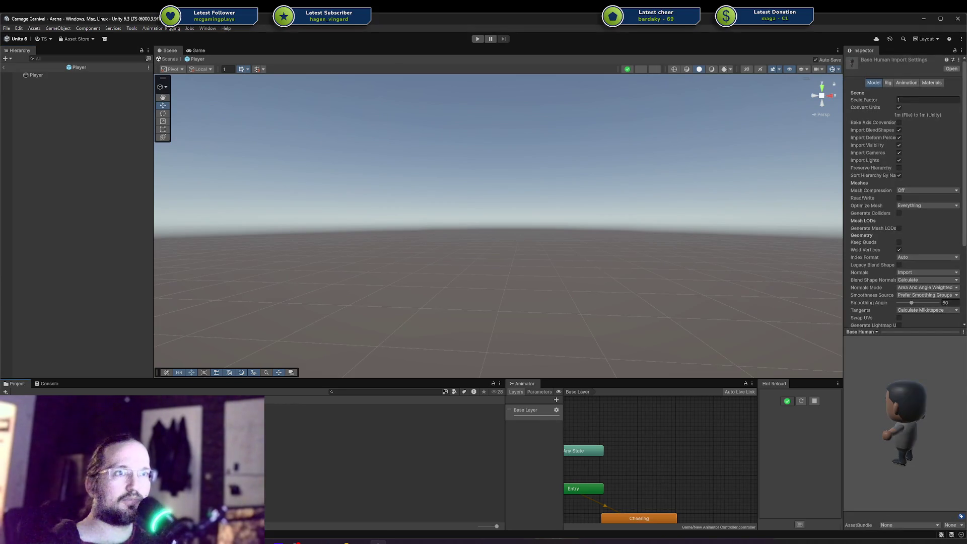
Return to the Arena scene, keeping the object named Base Human.
click(4, 67)
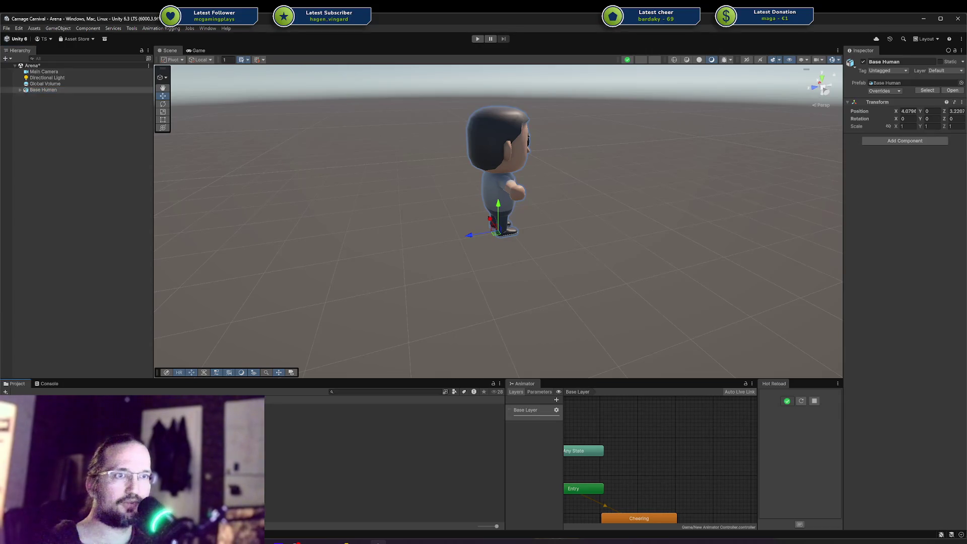
click(50, 89)
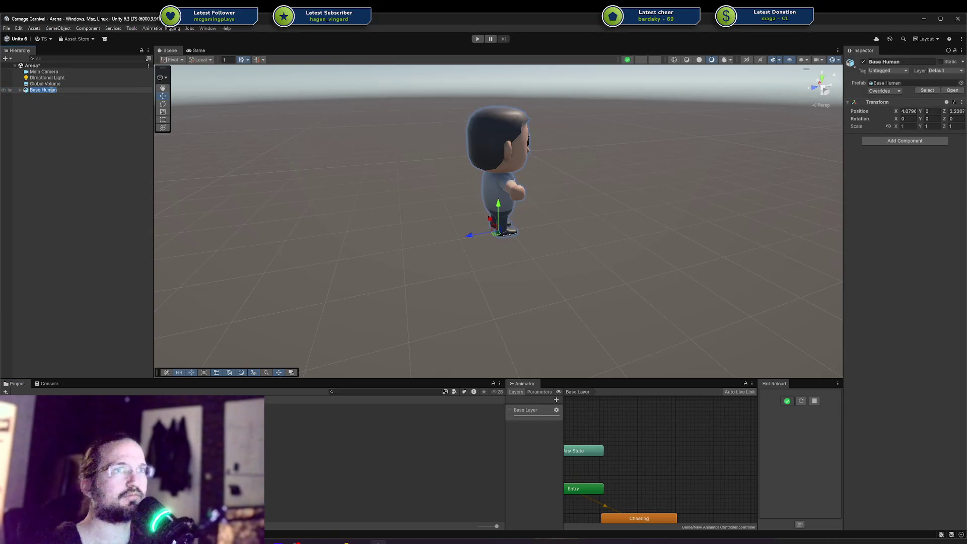
text(Bae)
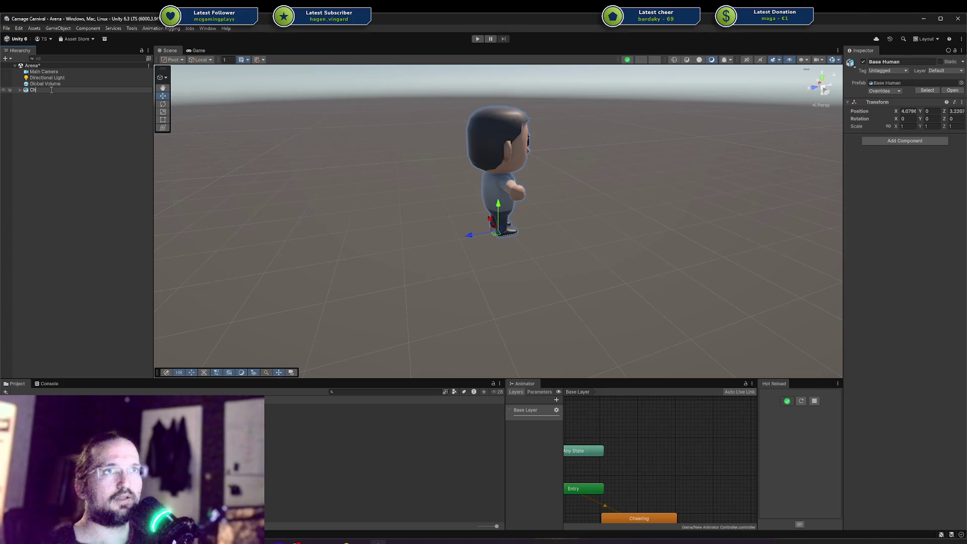
text(Base Human)
key(Return)
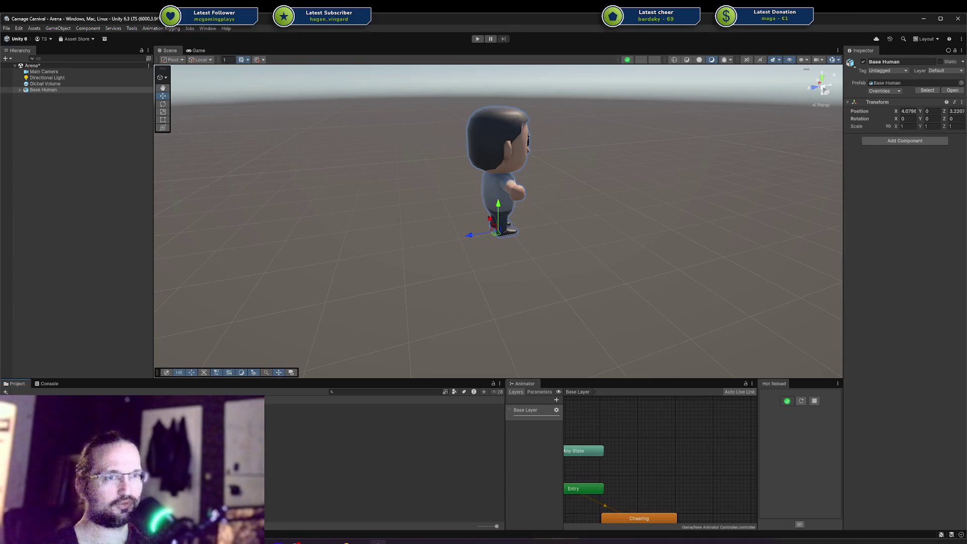
Reset Base Human's Transform to the origin and set Rig_Medium's Y rotation to 0.
click(43, 89)
click(961, 102)
click(941, 108)
click(20, 90)
click(48, 108)
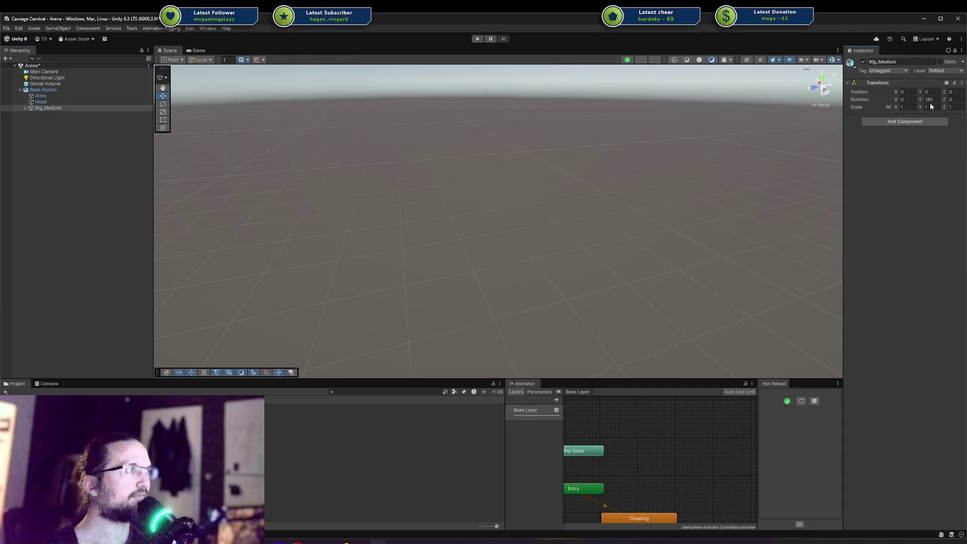
click(931, 99)
text(0)
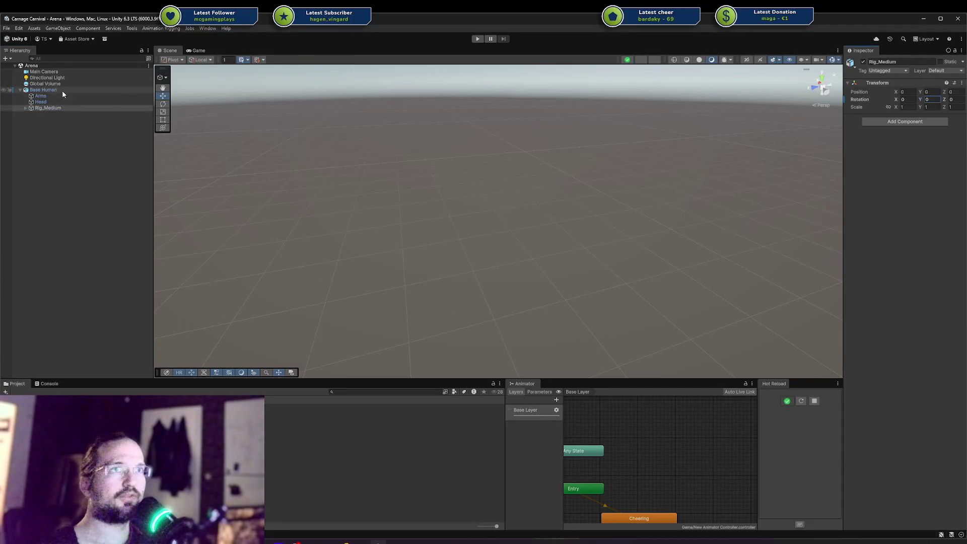
Frame Base Human from the front and save it as a prefab variant in the Project window.
double_click(61, 90)
drag(476, 210, 655, 153)
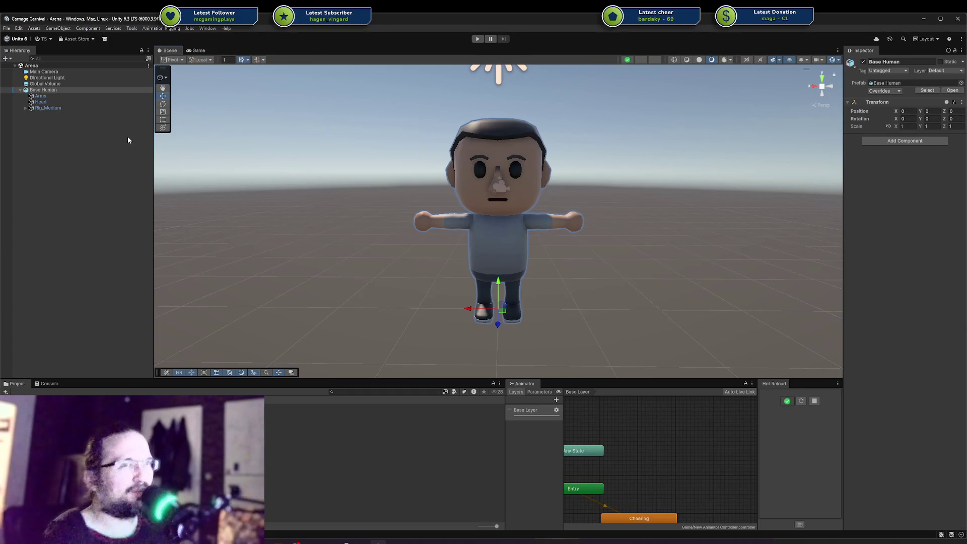
drag(58, 95, 166, 454)
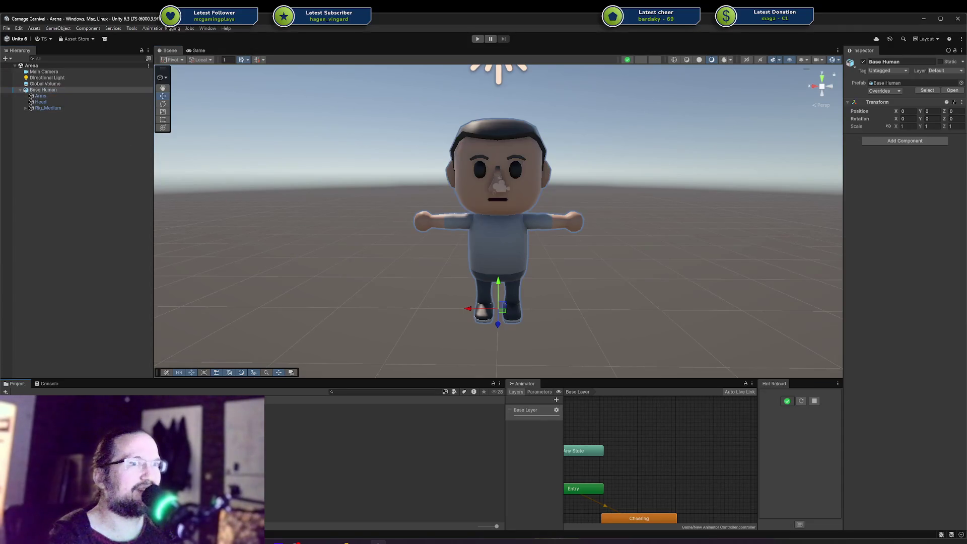
click(63, 89)
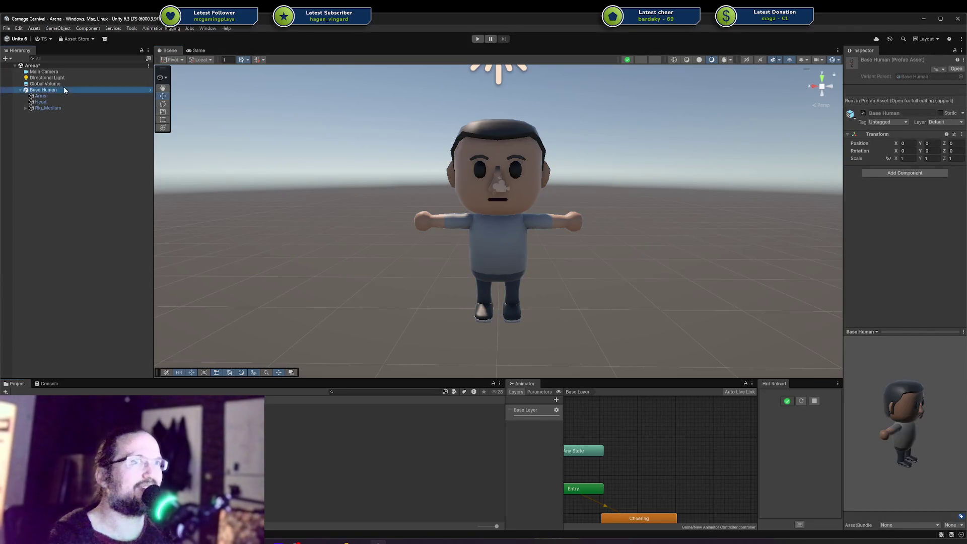
Delete Base Human from Arena and add it under Player in the Player prefab at the origin.
key(Delete)
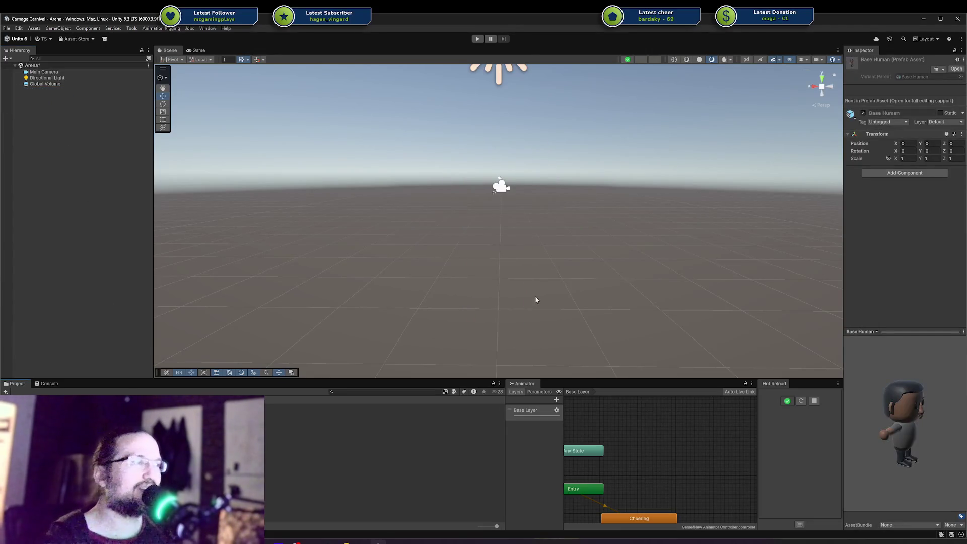
double_click(59, 222)
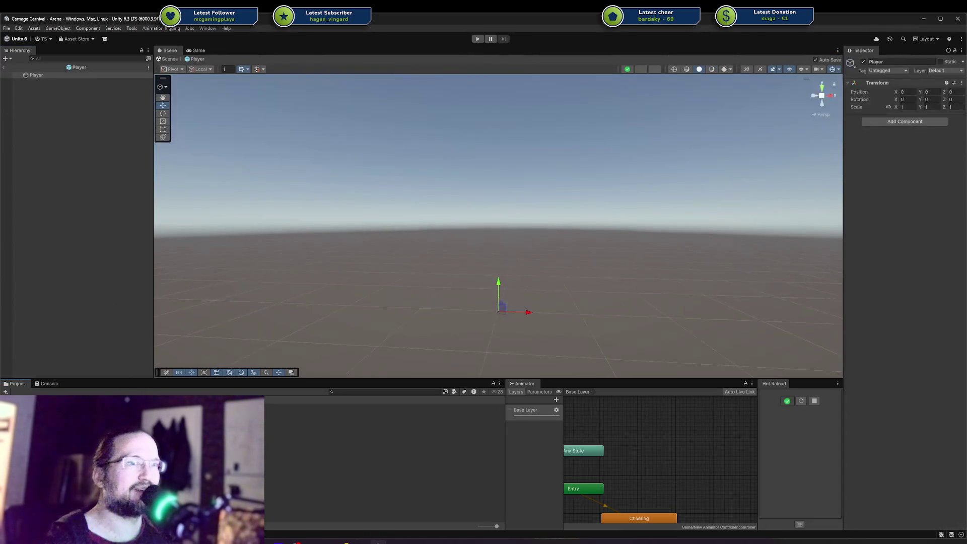
drag(37, 78, 498, 211)
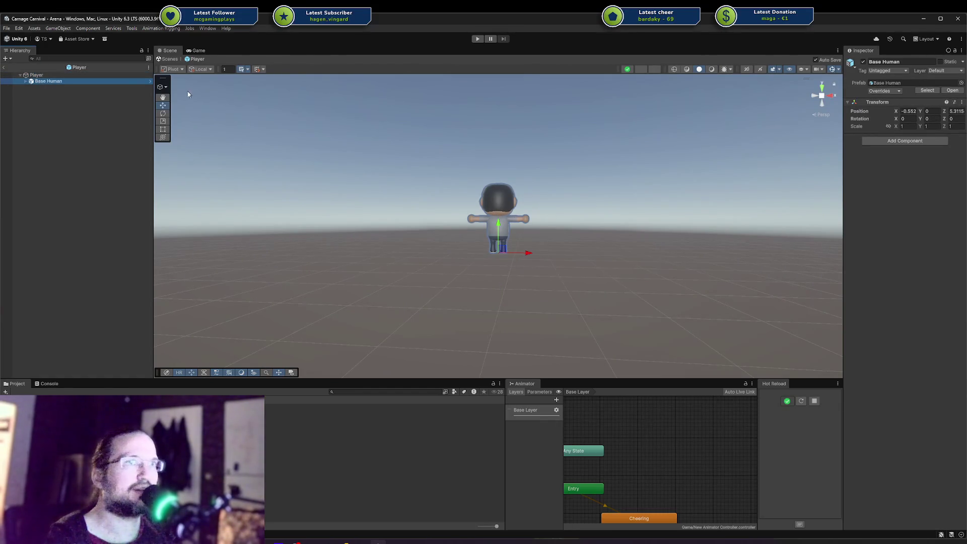
click(74, 75)
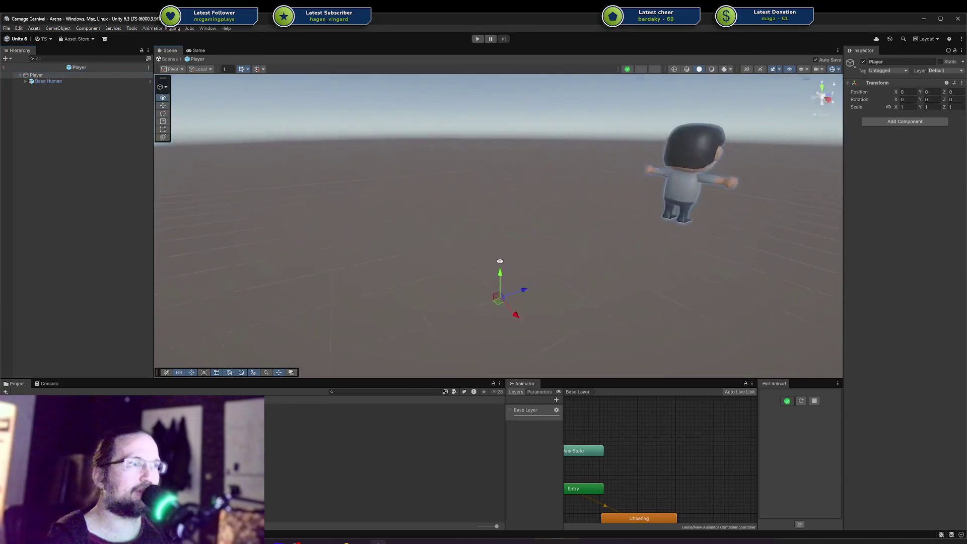
click(86, 80)
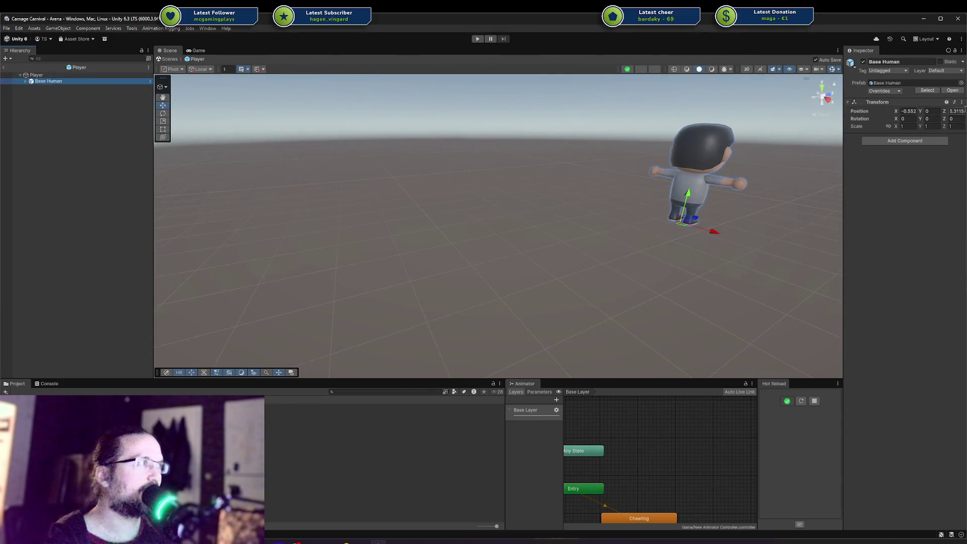
click(961, 102)
click(952, 112)
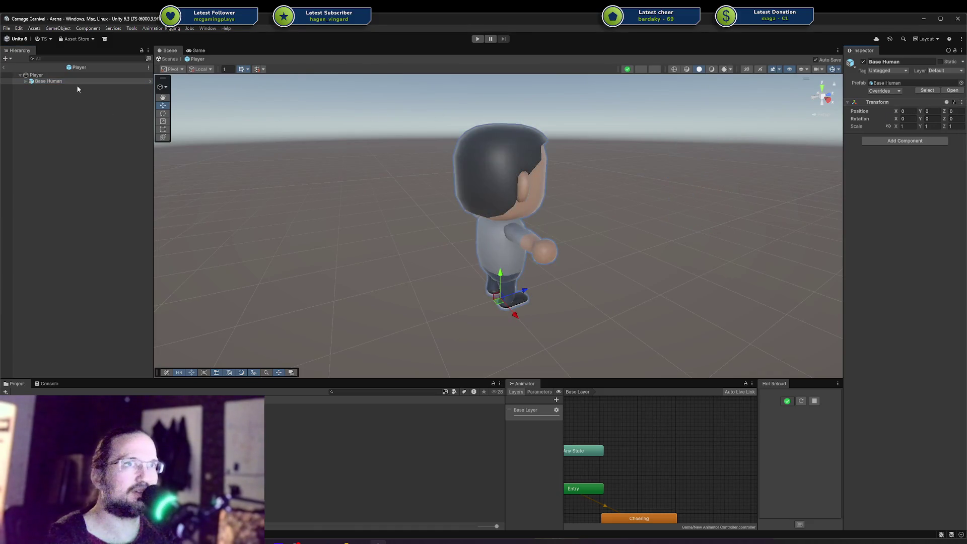
Orbit to a level front view of the character and open Base Human in Prefab Mode in Context.
click(74, 75)
drag(166, 151, 172, 202)
scroll(up, 3)
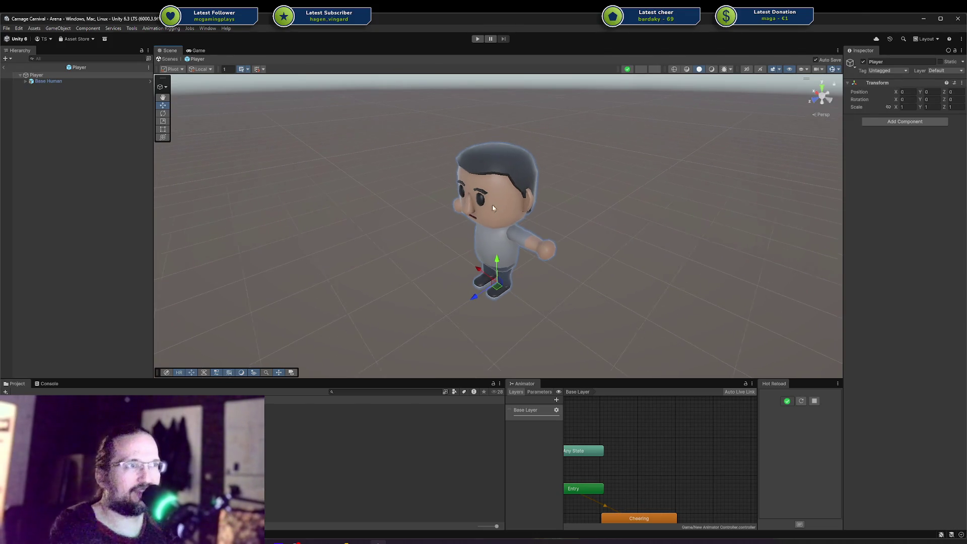
click(478, 287)
drag(458, 282, 530, 253)
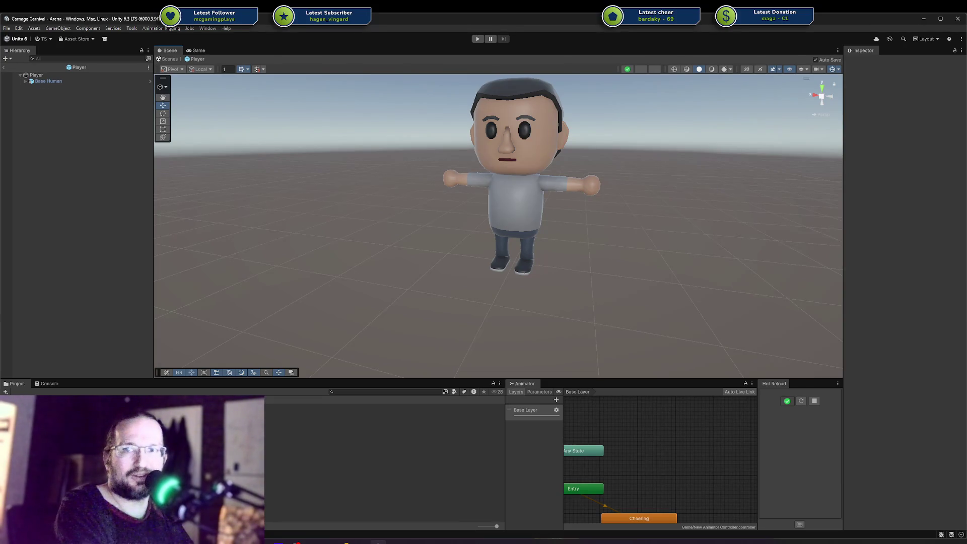
scroll(up, 3)
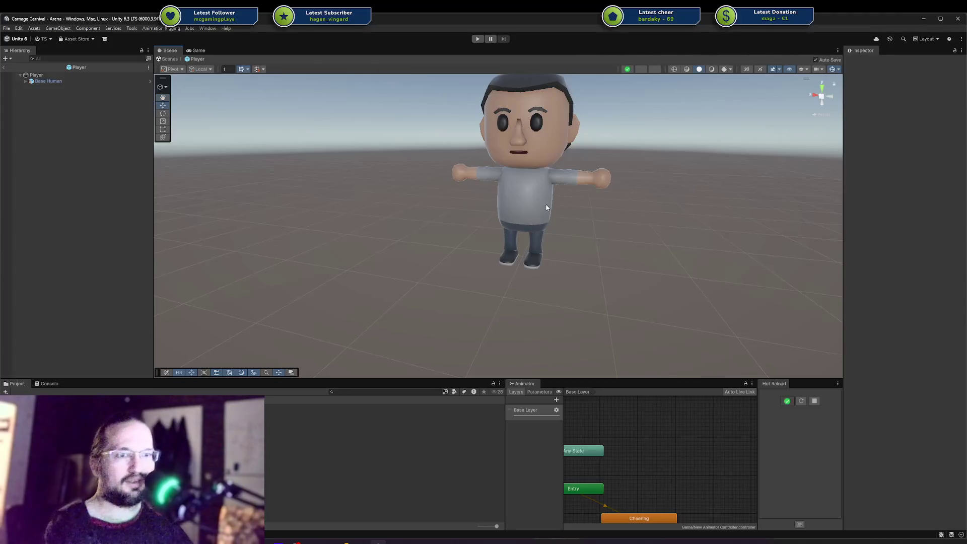
scroll(up, 3)
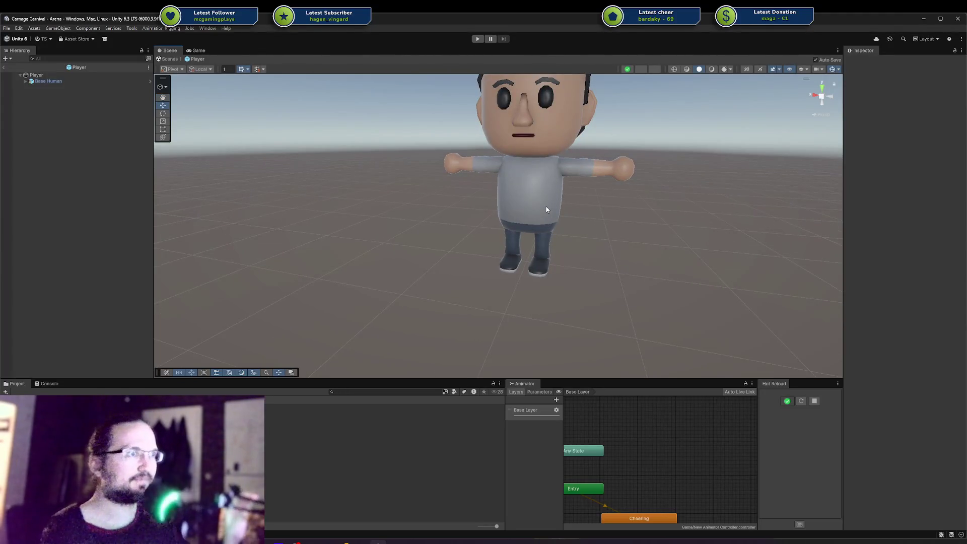
scroll(down, 3)
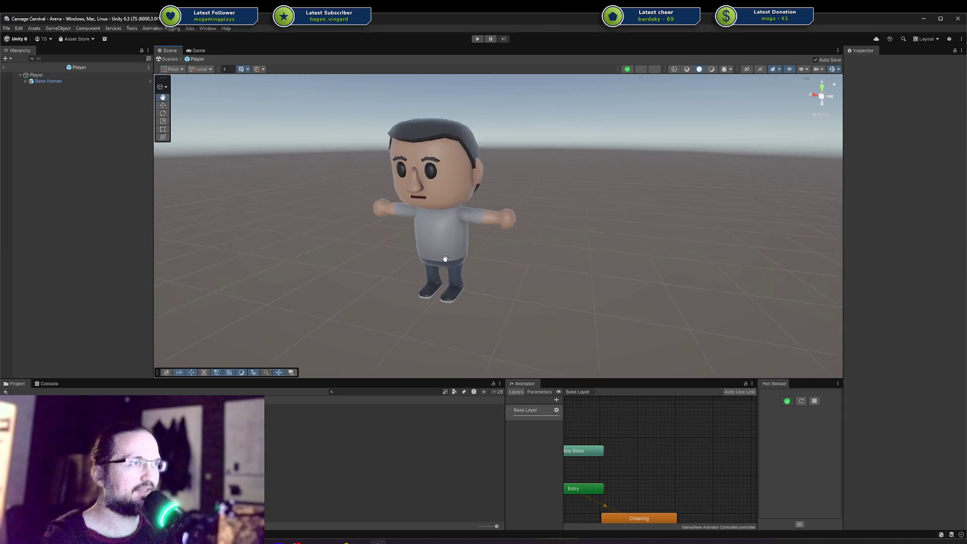
drag(554, 202, 557, 180)
click(62, 82)
click(149, 81)
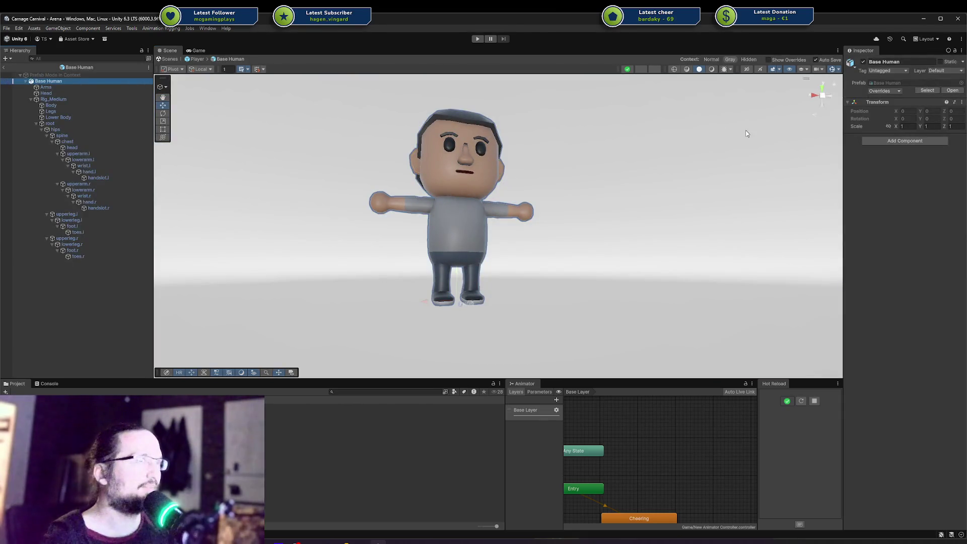
Add an Animator to Base Human using New Animator Controller.
click(33, 99)
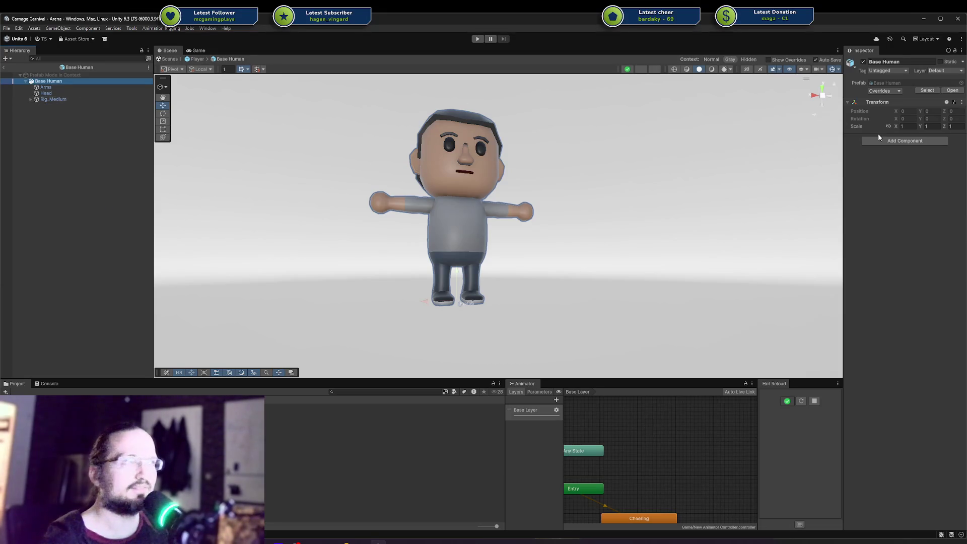
click(888, 141)
key(Down)
key(Return)
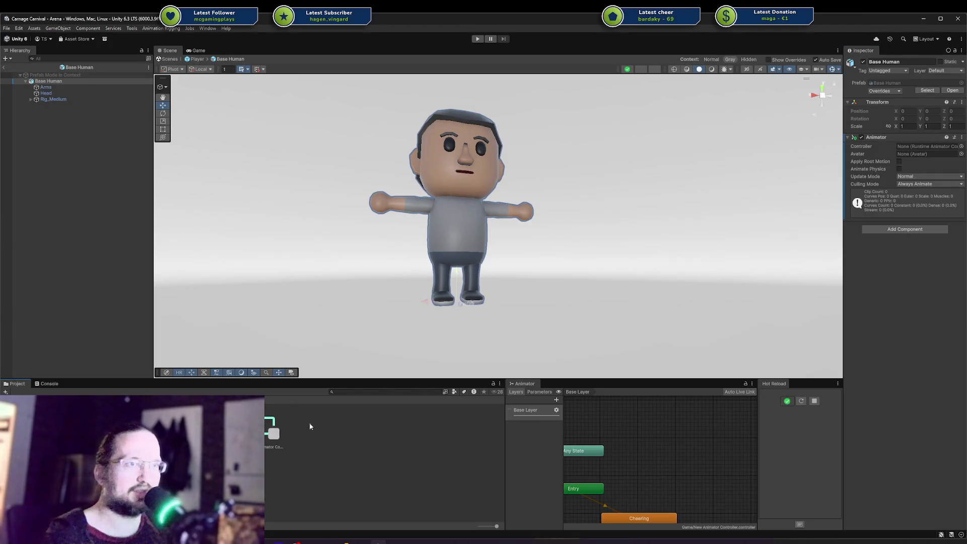
drag(270, 434, 927, 146)
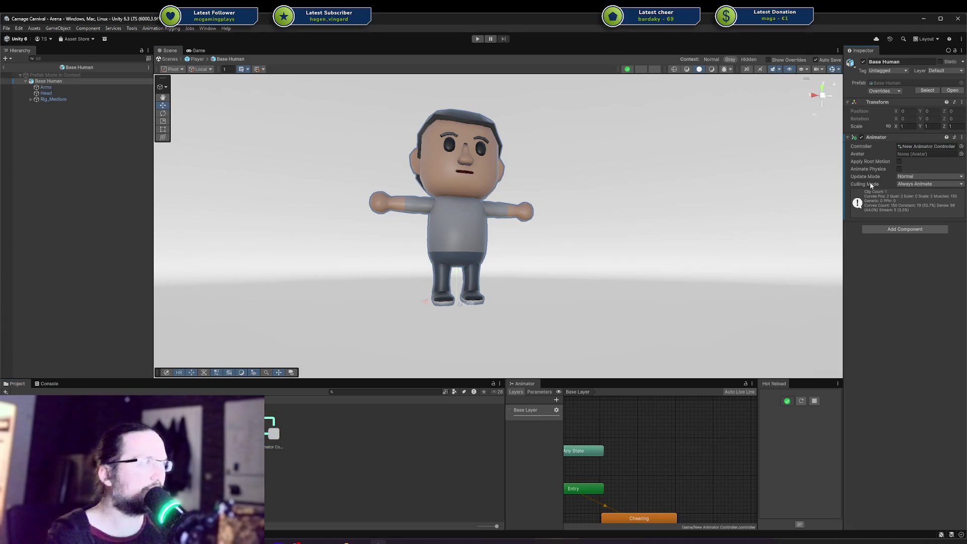
Leave Base Human and the Player prefab to return to the Arena scene.
click(4, 67)
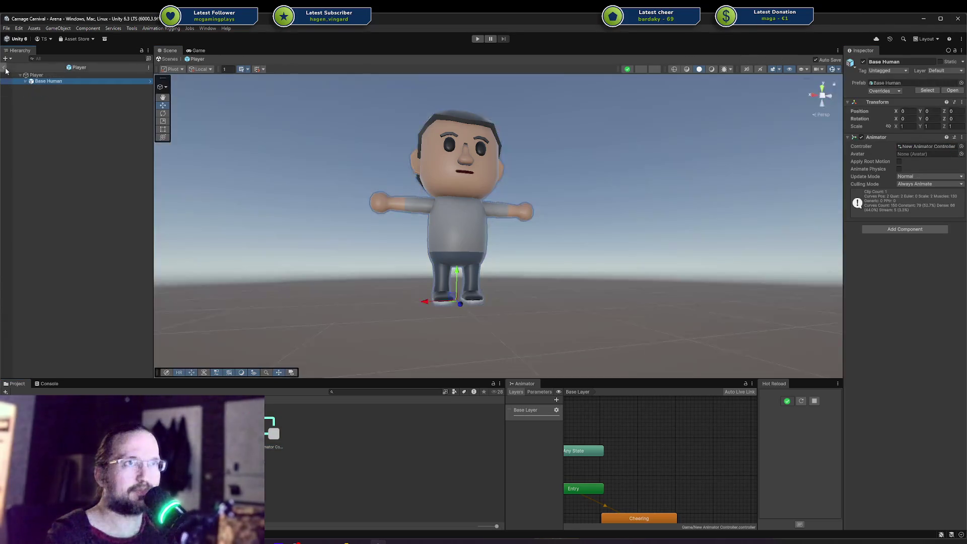
drag(601, 236, 585, 288)
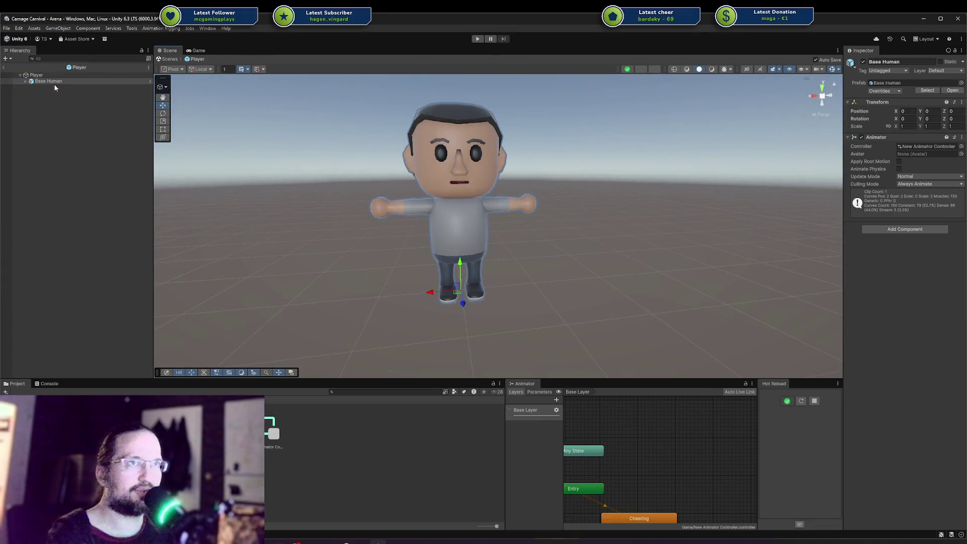
click(188, 59)
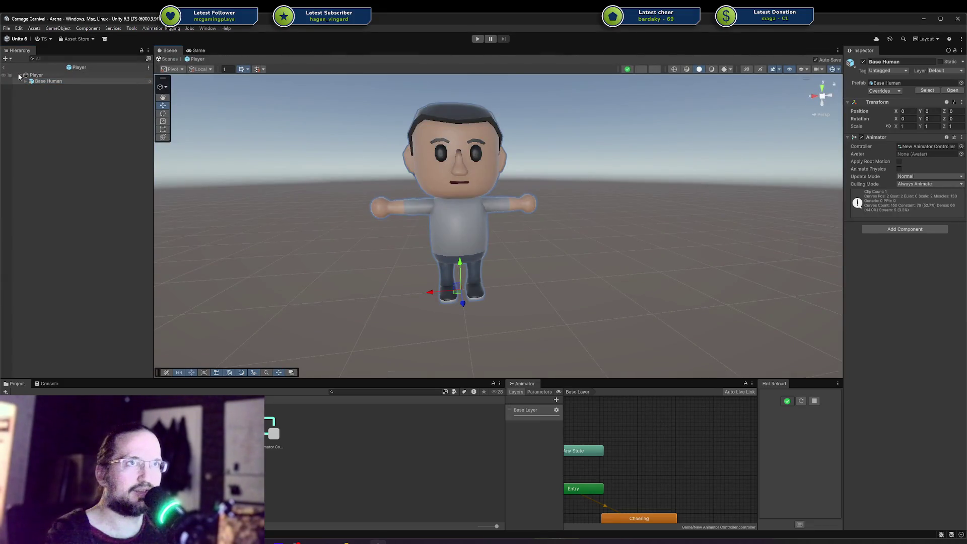
click(4, 67)
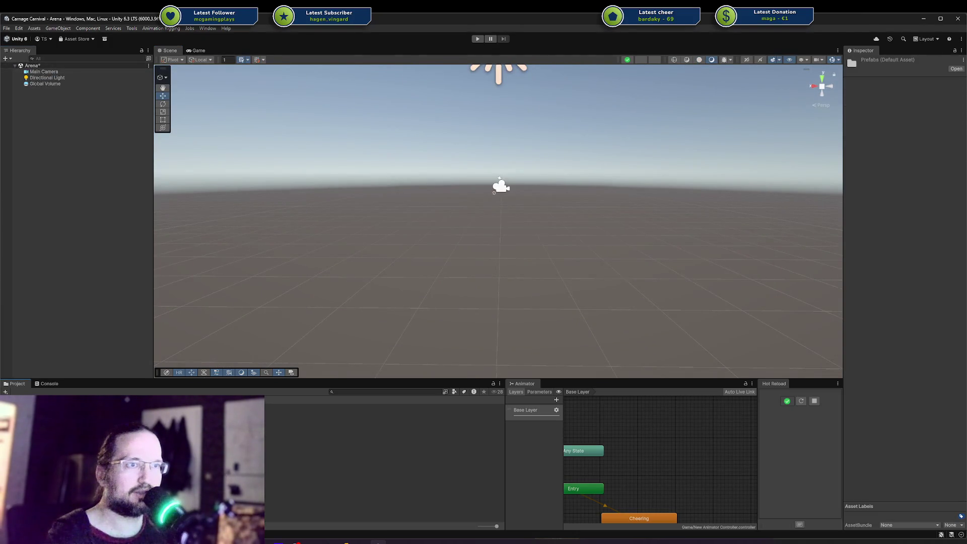
Drop the Player prefab into Arena and set its position to 0, 0, 0.
drag(287, 418, 473, 291)
click(907, 111)
text(0)
key(Tab)
text(0)
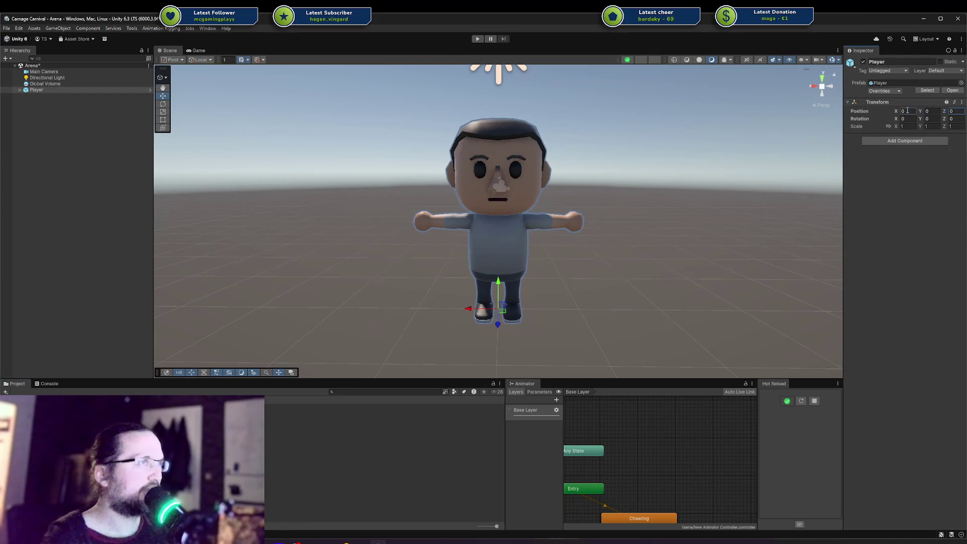
click(491, 60)
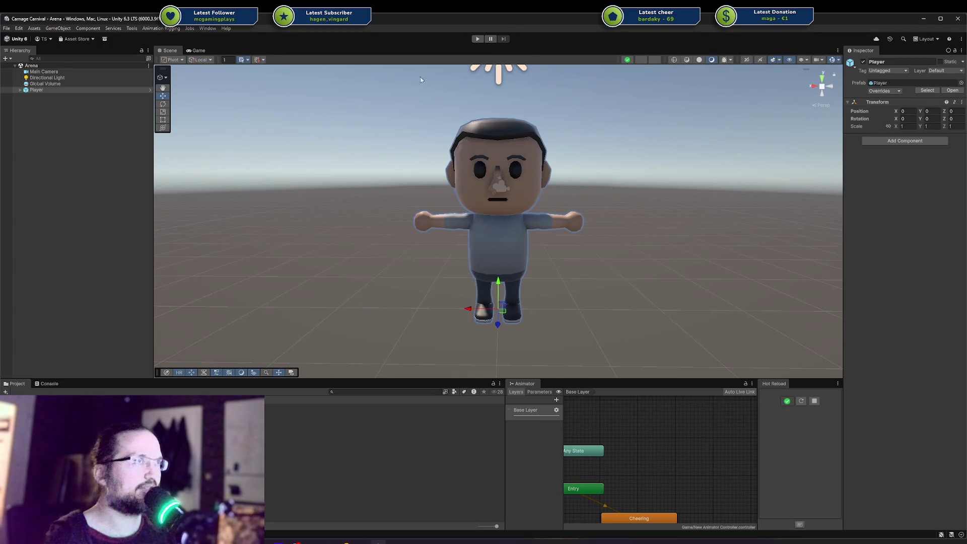
Play-test the scene, view the Player in the Scene tab, then stop.
key(ctrl+p)
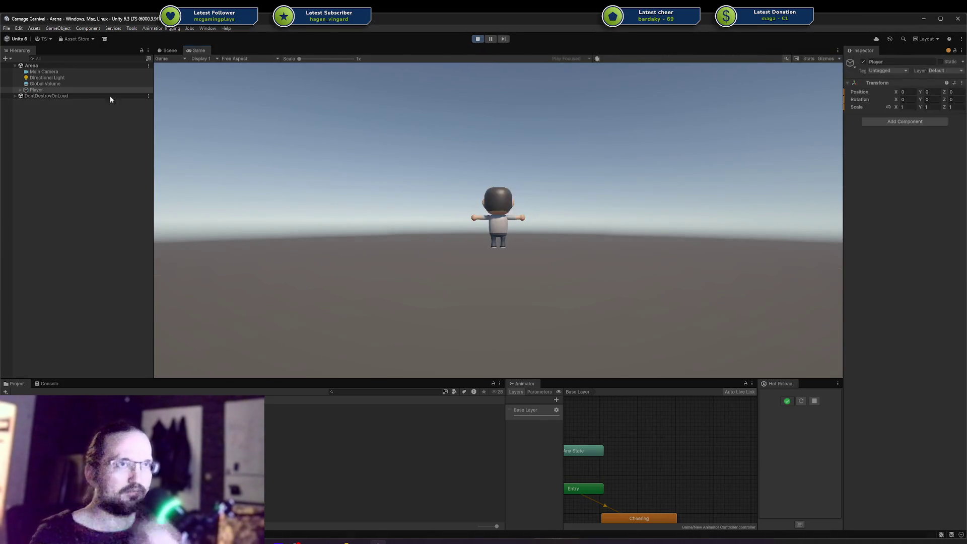
click(170, 50)
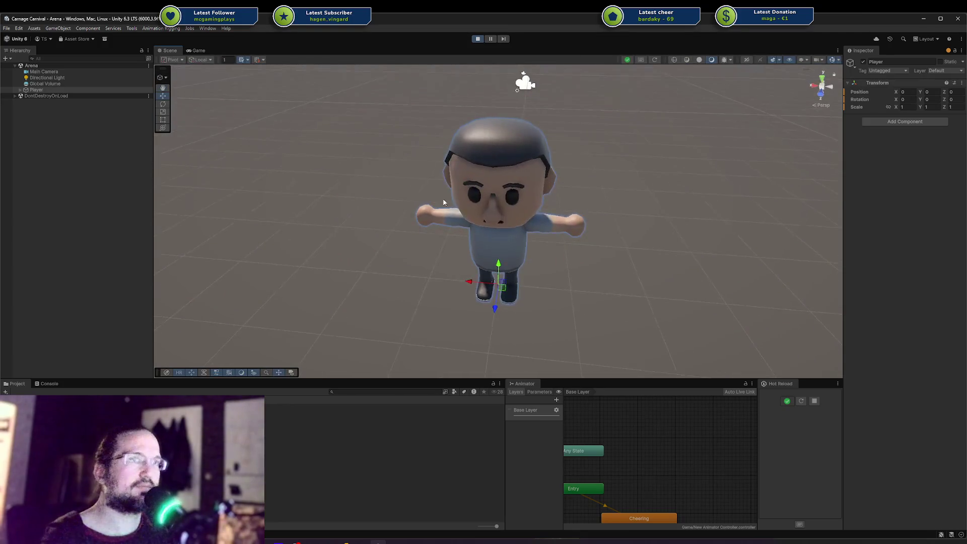
click(478, 39)
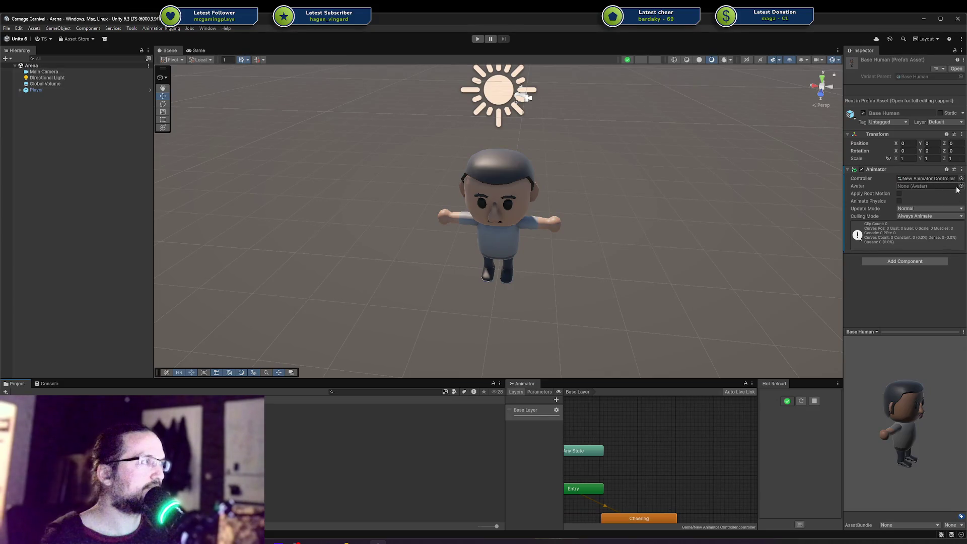
Assign Mannequin_MediumAvatar to the Animator, then play-test and inspect the character in the Scene view.
click(961, 179)
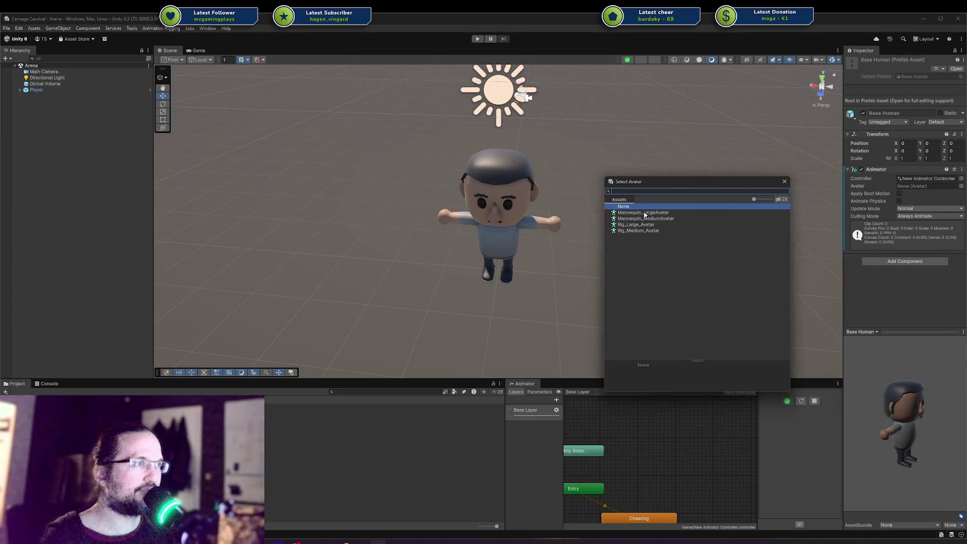
double_click(665, 217)
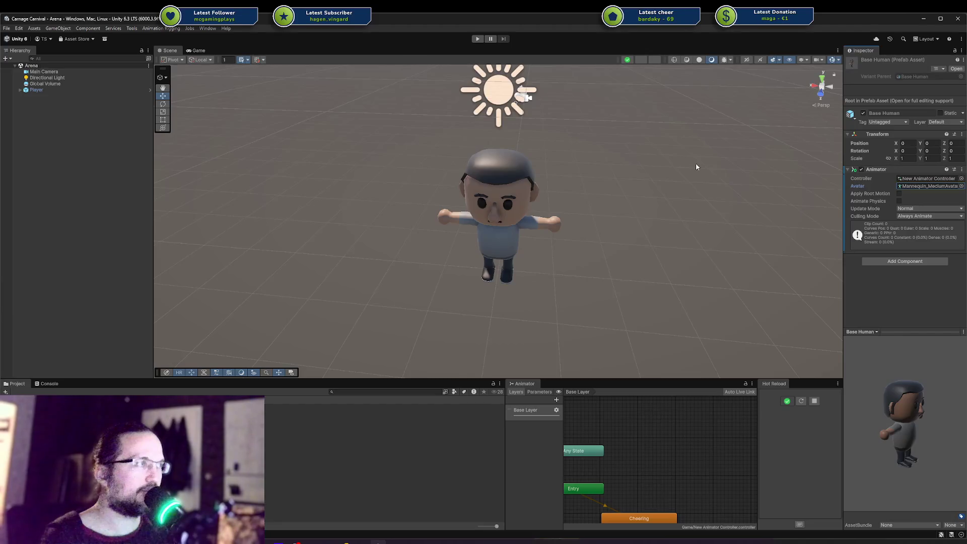
click(477, 39)
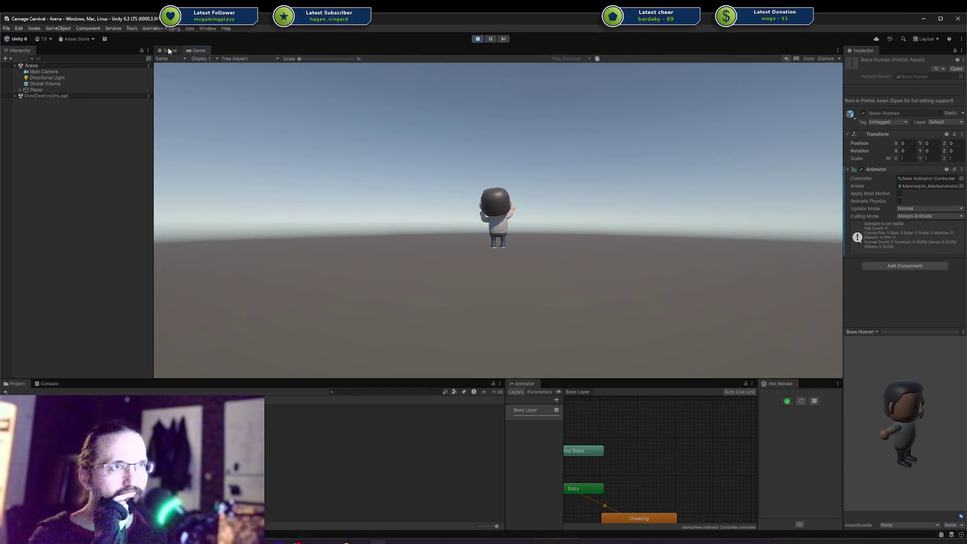
click(170, 51)
drag(600, 179, 640, 207)
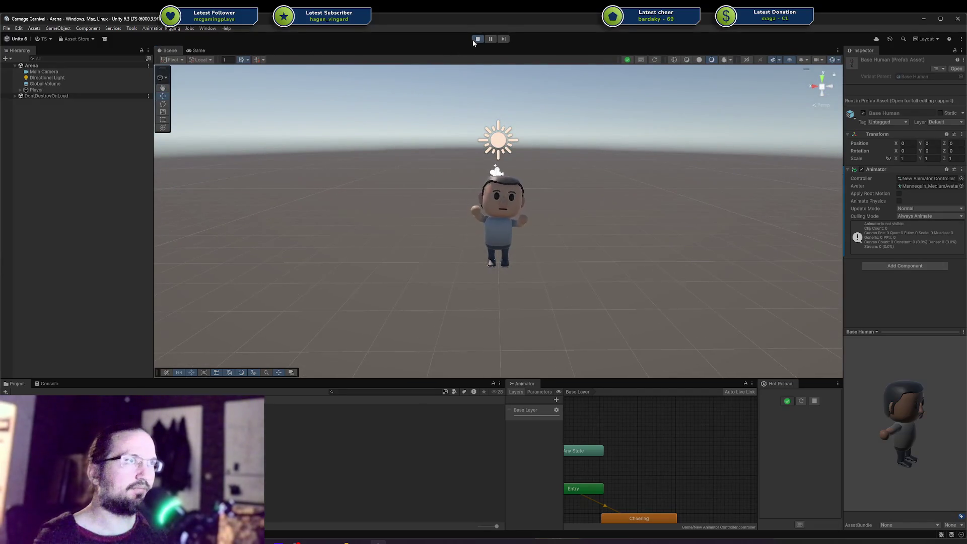
click(476, 39)
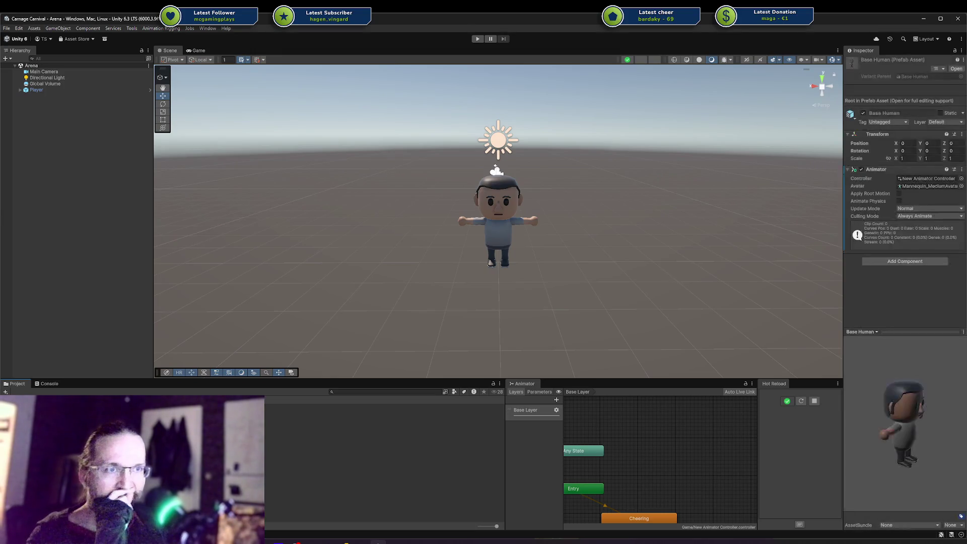
drag(653, 189, 617, 190)
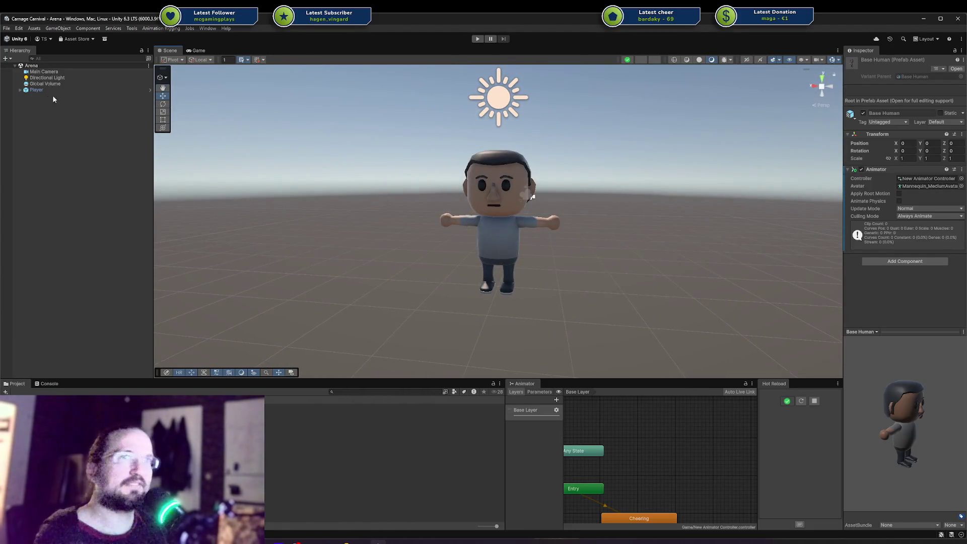
Expand Player and Base Human, then open the Player prefab asset in Prefab Mode.
click(20, 90)
click(25, 96)
click(38, 96)
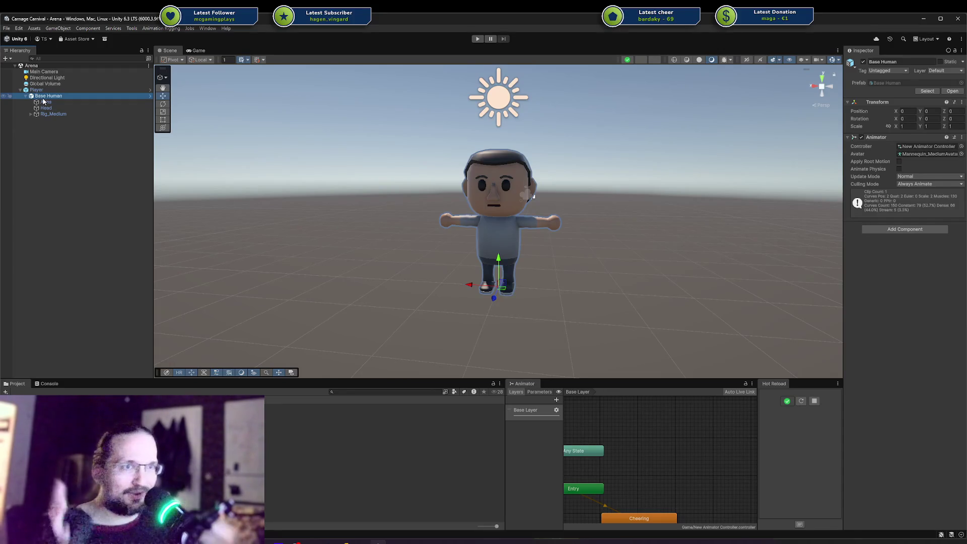
click(927, 90)
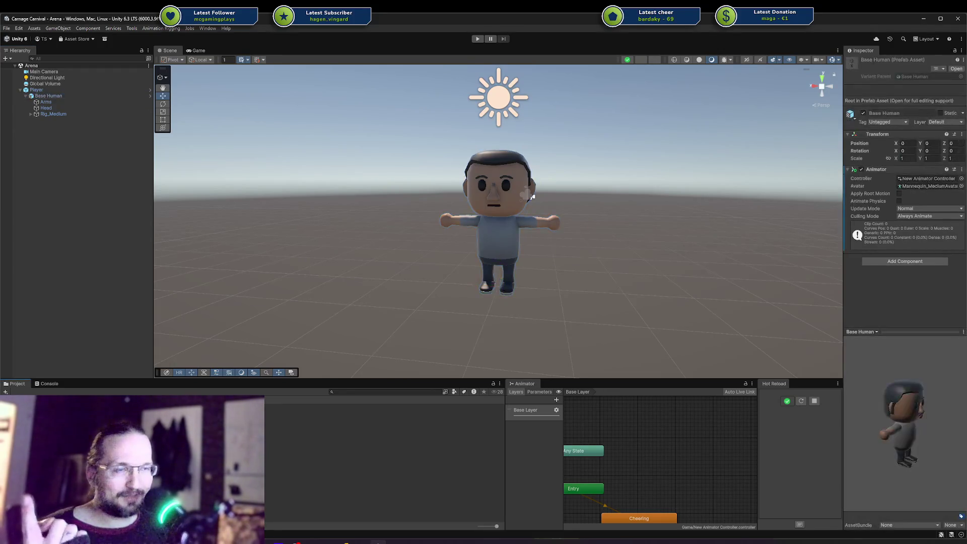
key(Down)
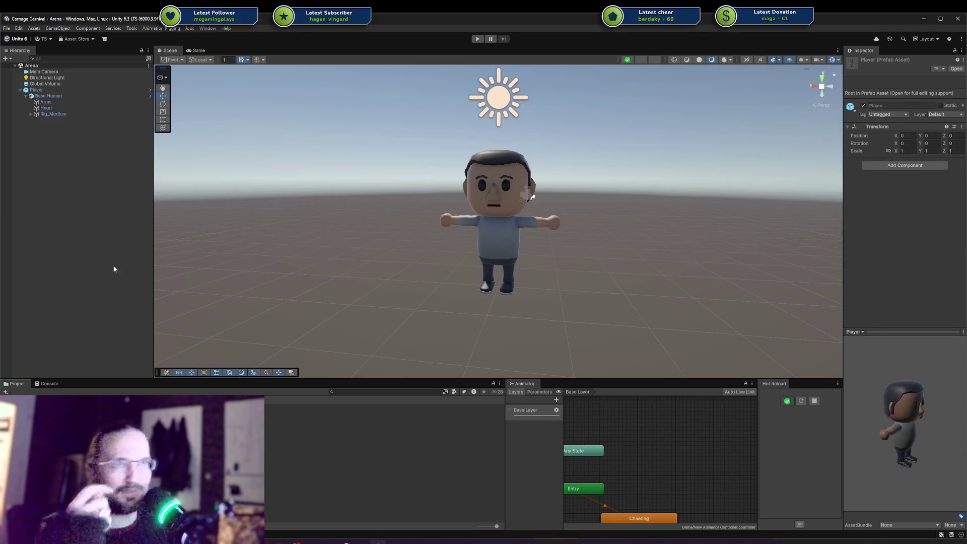
key(Return)
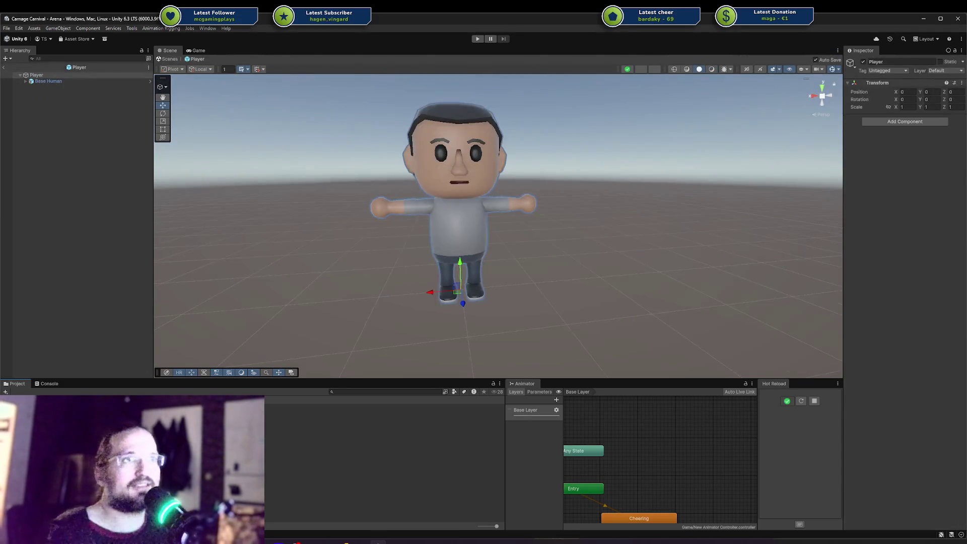
click(48, 81)
Select the Arms, Head and Base Human parts and widen the Inspector.
click(26, 81)
click(45, 87)
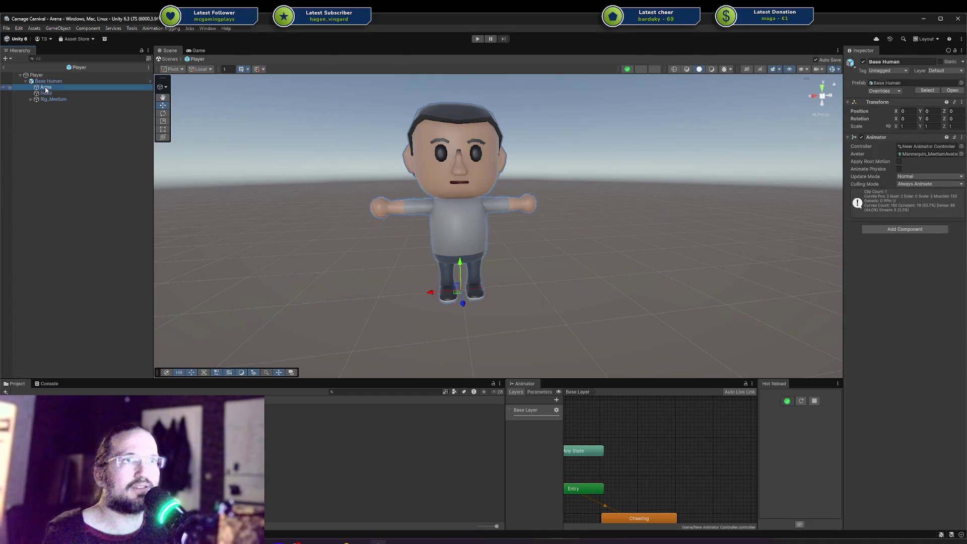
click(47, 93)
click(51, 83)
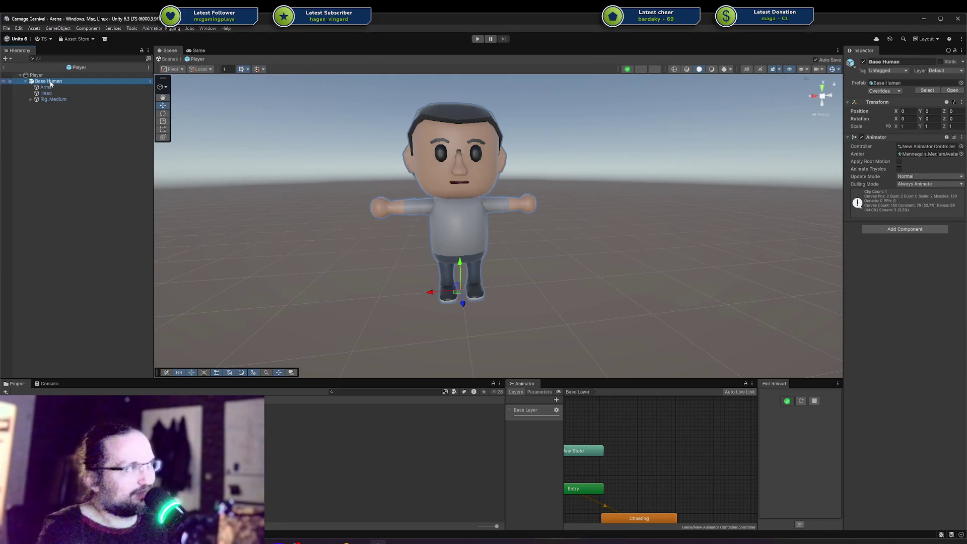
drag(843, 143, 783, 139)
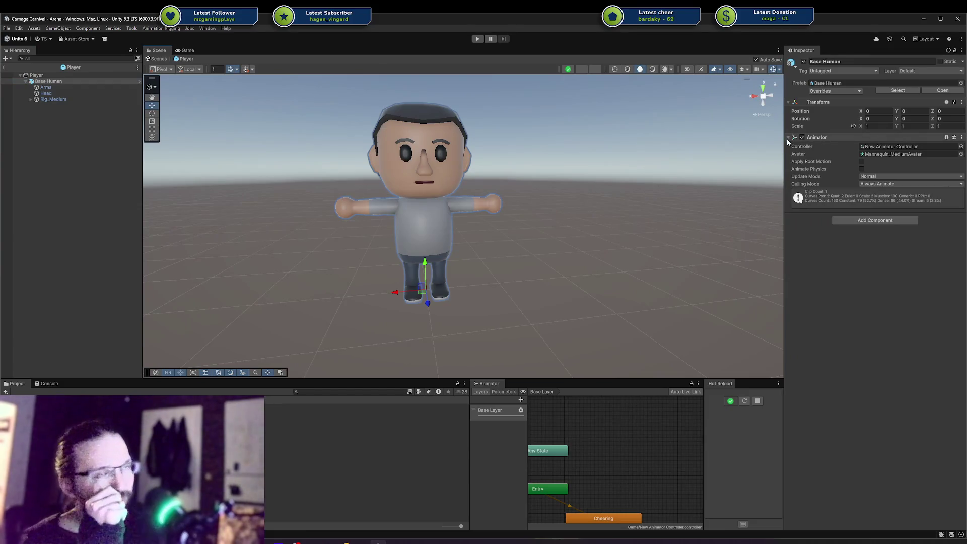
Review Rig_Medium's transform, the Player root settings and Base Human's Animator.
click(66, 101)
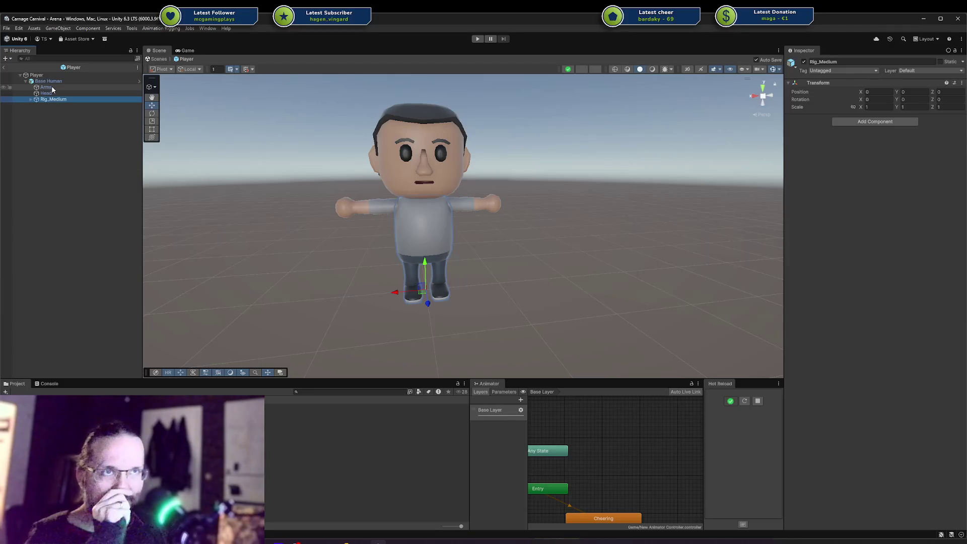
click(49, 131)
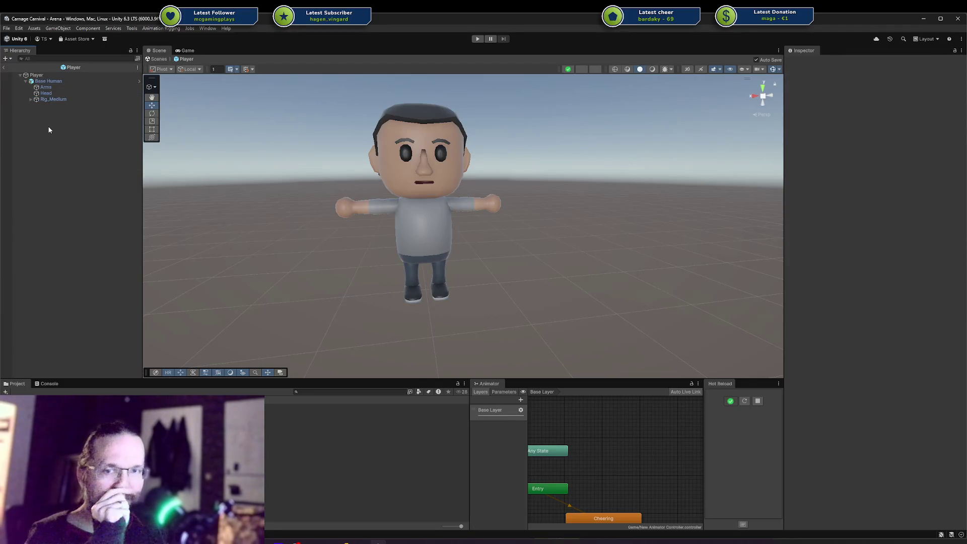
click(62, 82)
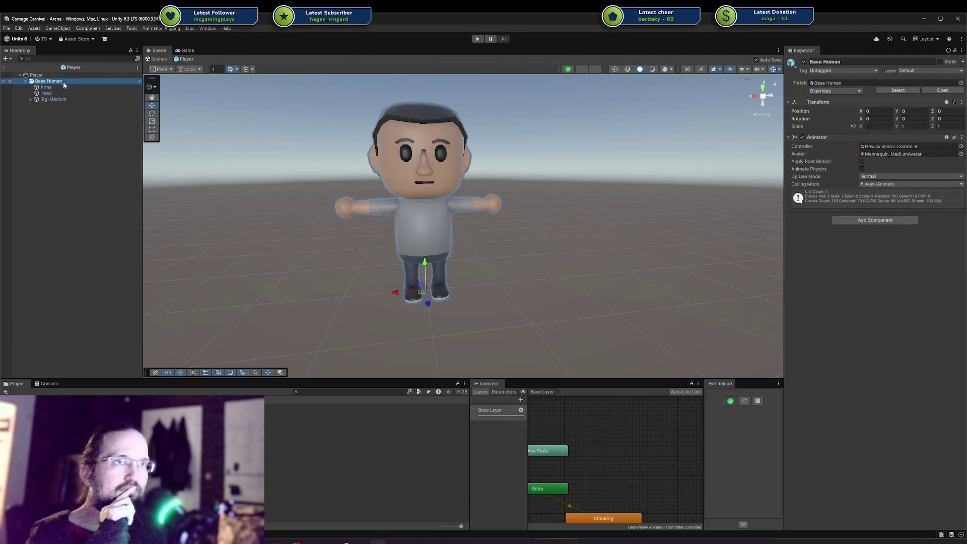
click(55, 75)
click(51, 83)
click(134, 371)
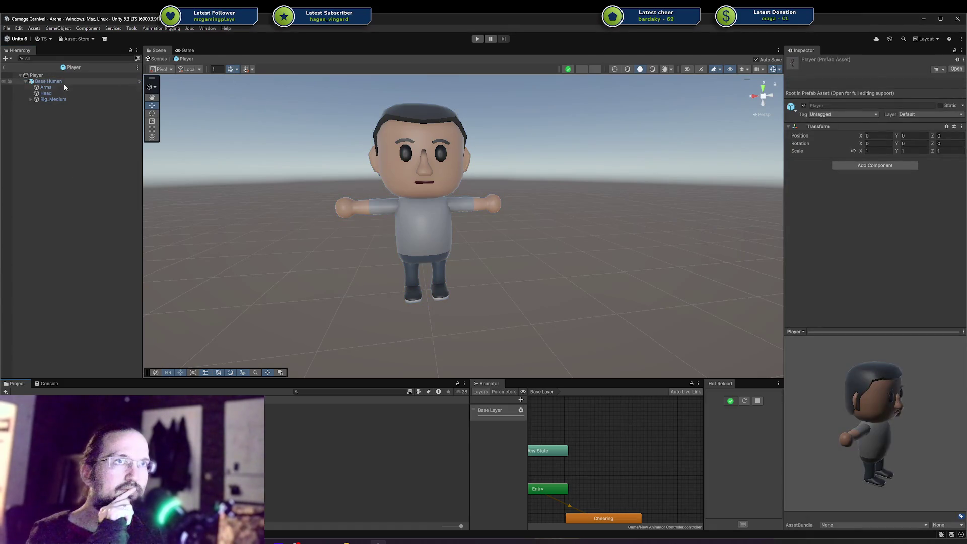
click(61, 82)
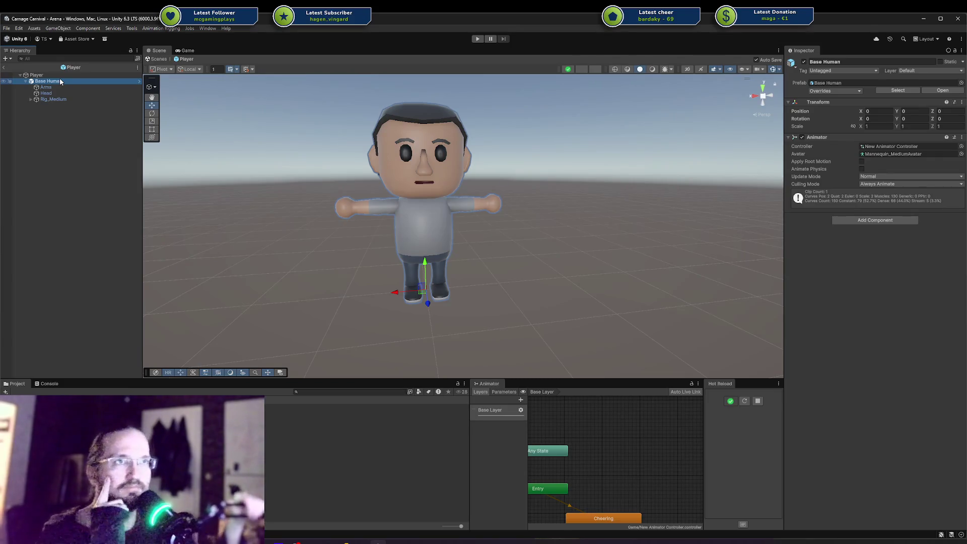
Inspect Base Human, its Arms and Head meshes and Rig_Medium, expanding the rig's children.
click(63, 93)
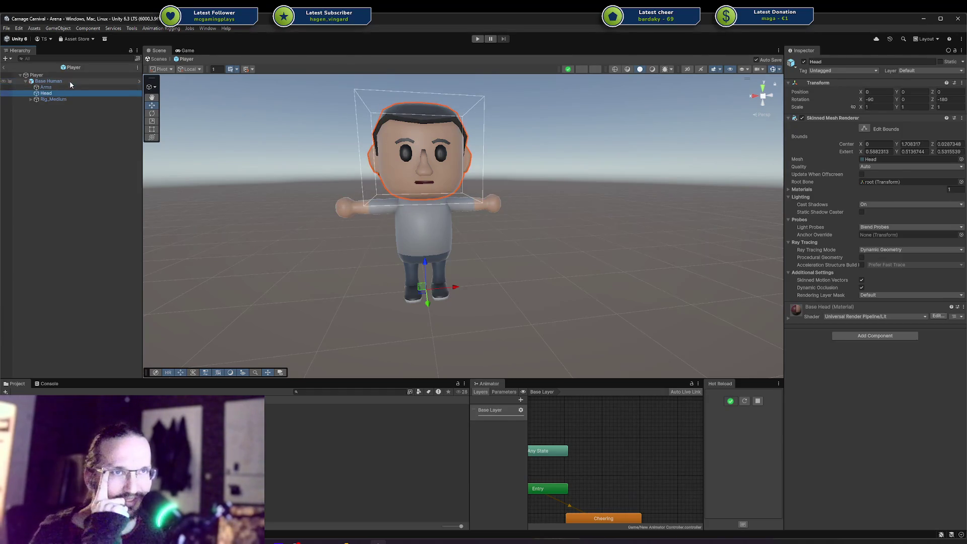
click(68, 81)
click(63, 86)
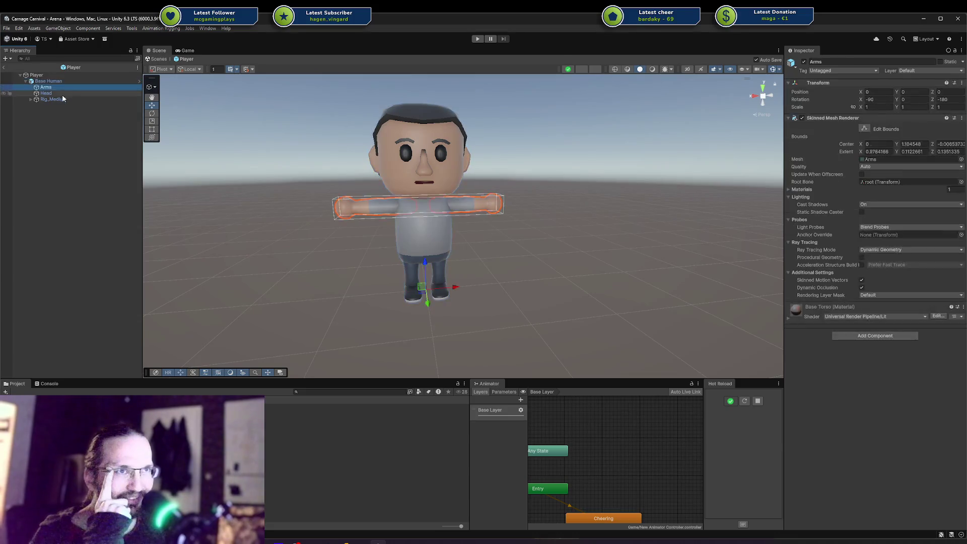
click(61, 94)
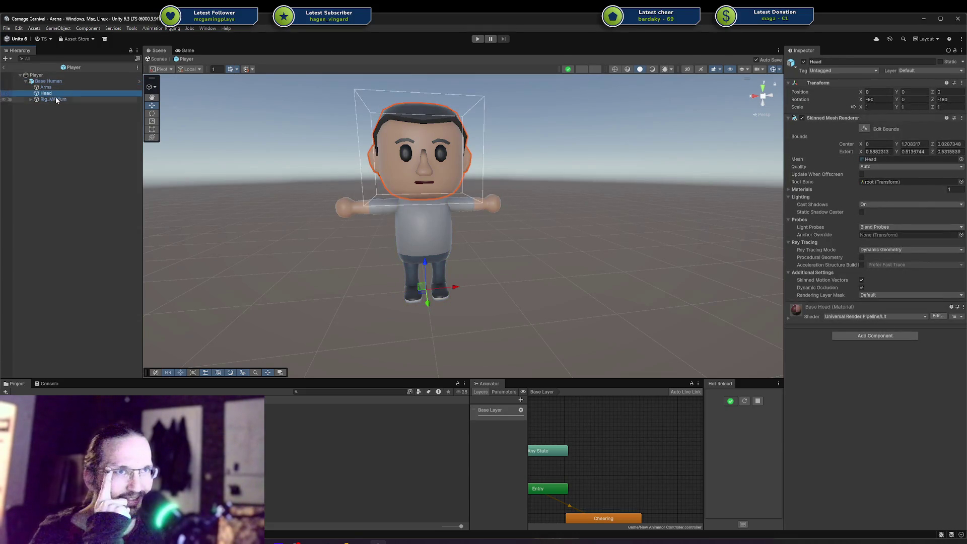
click(51, 81)
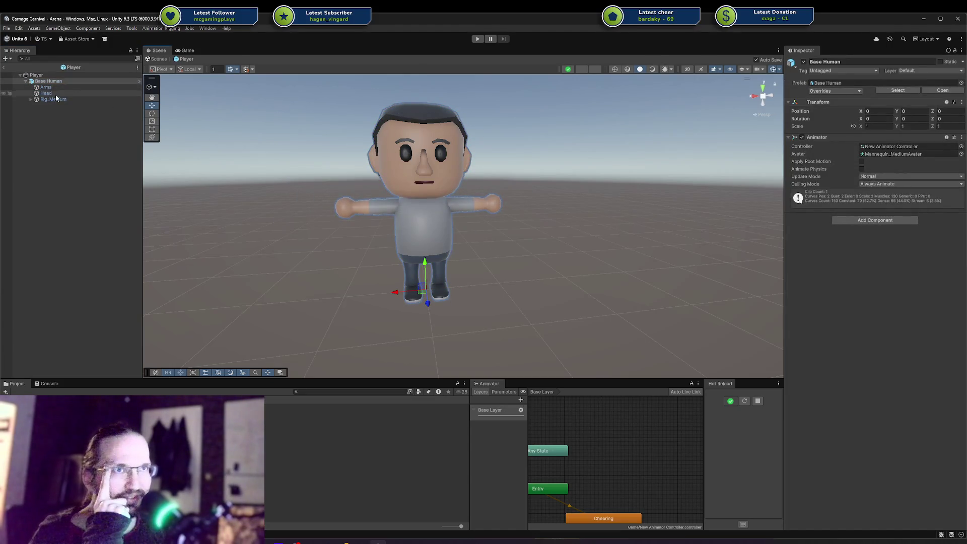
click(55, 93)
click(56, 99)
click(58, 93)
click(59, 88)
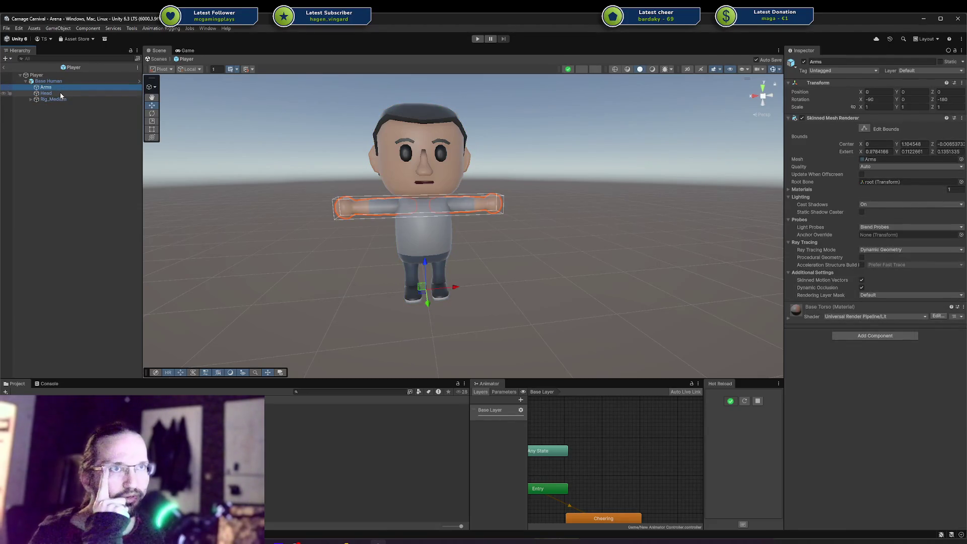
click(59, 93)
Compare the Head, Body, Legs and Lower Body renderers, then bring Blender to the front.
click(30, 99)
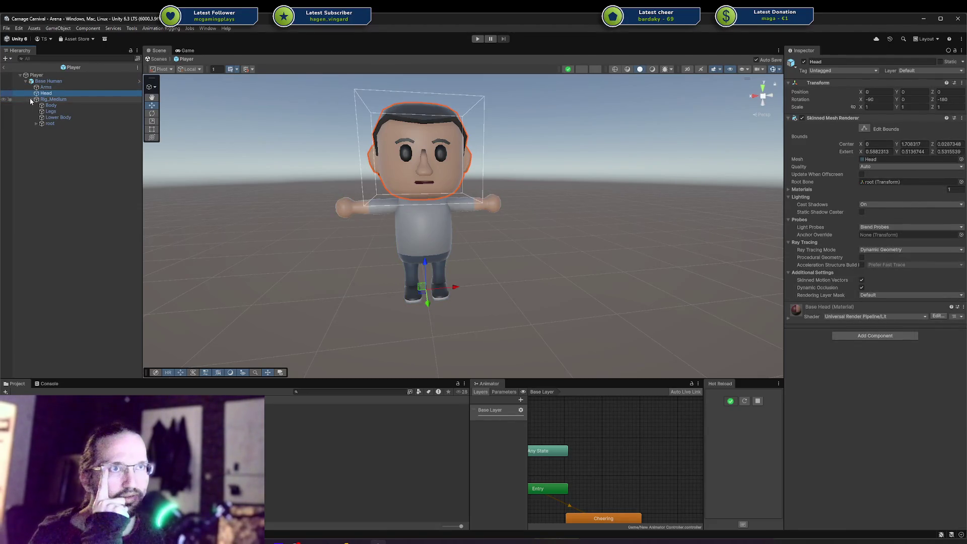
click(60, 105)
click(66, 112)
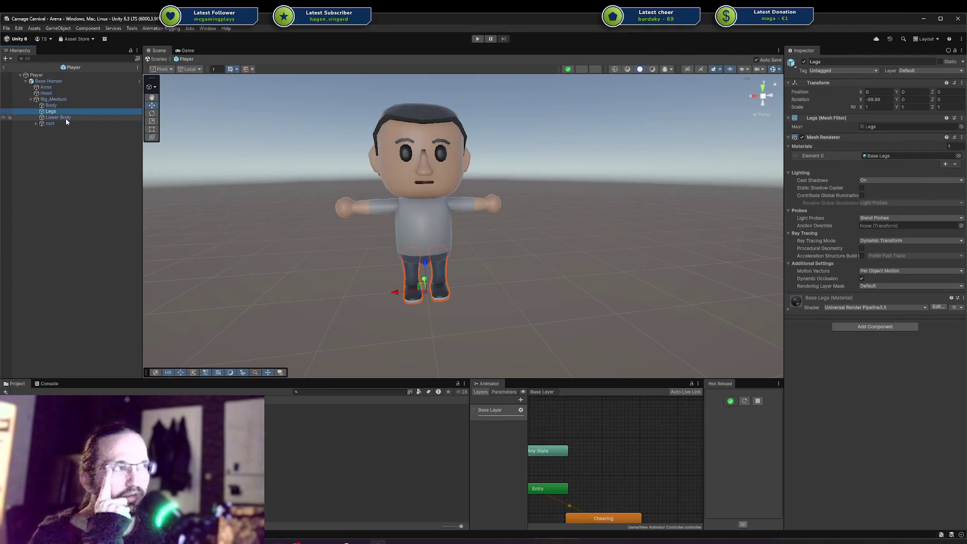
click(66, 118)
click(66, 113)
click(63, 118)
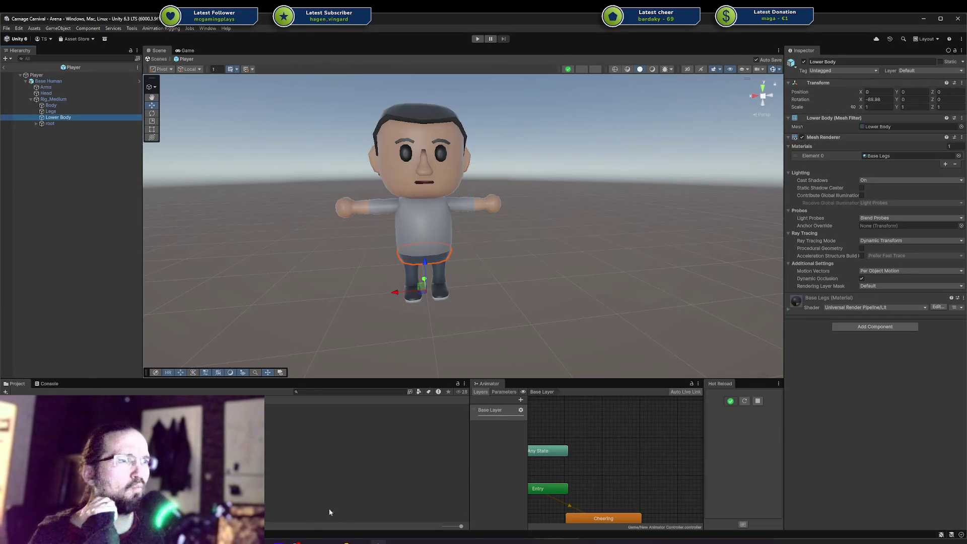
click(346, 542)
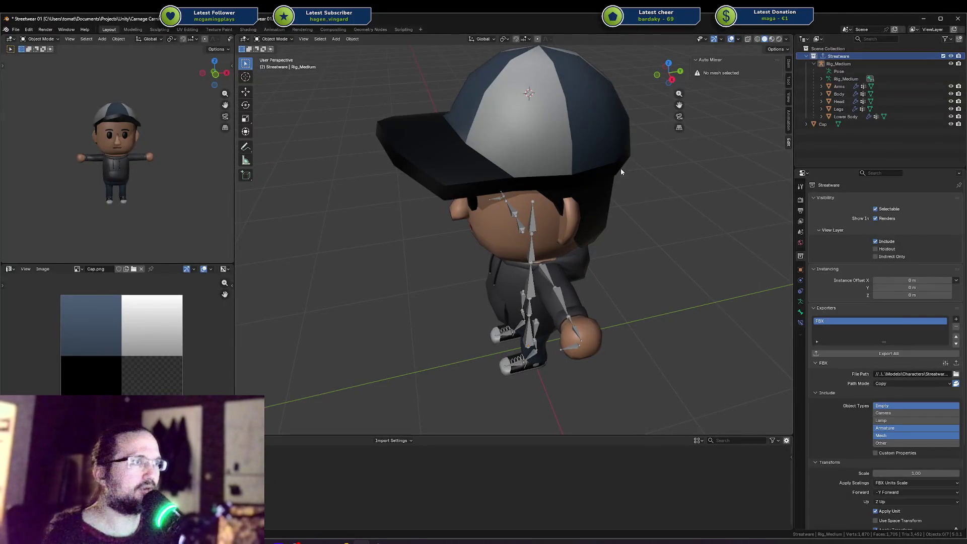
Save the current file and open Base Character.blend from the recent files.
key(ctrl+shift+o)
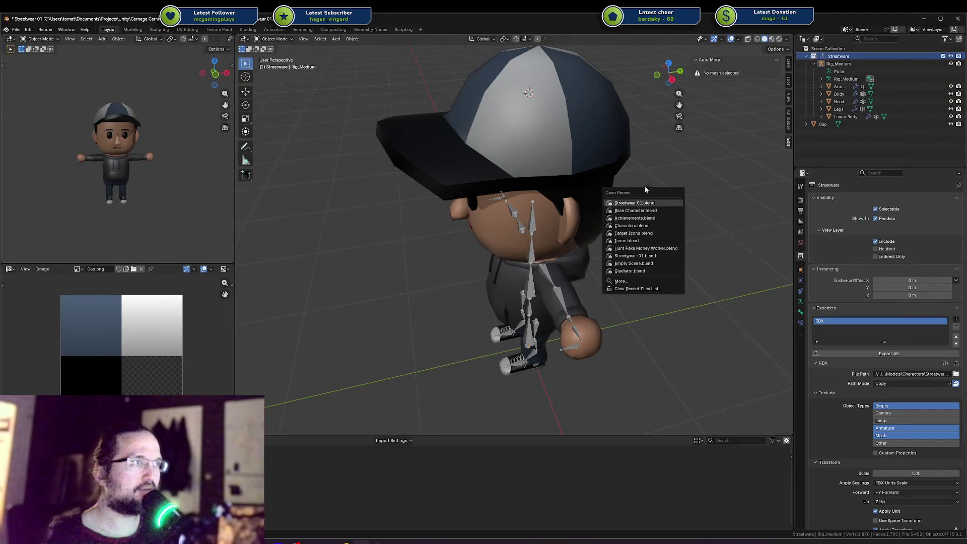
click(636, 209)
click(454, 294)
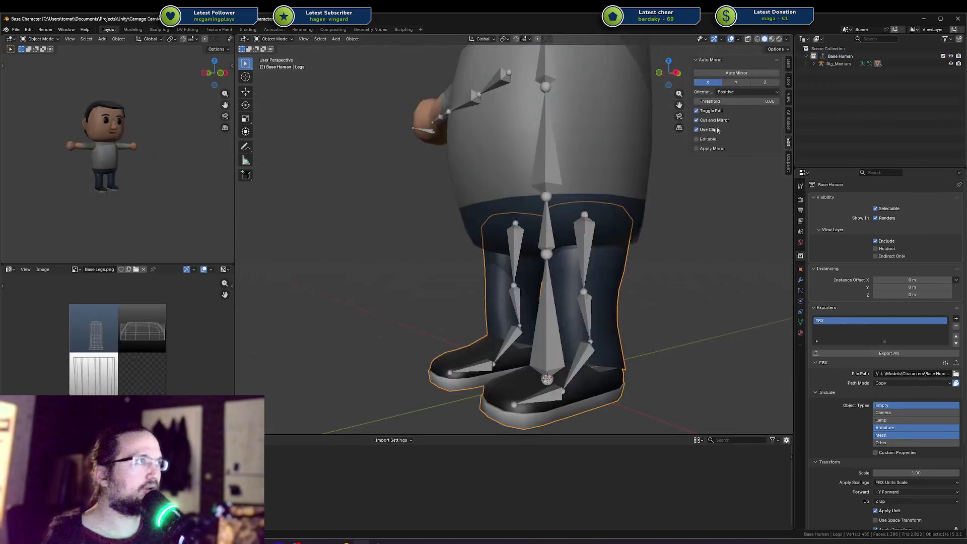
Set the Legs mesh's Armature modifier object to Rig_Medium and save.
click(839, 109)
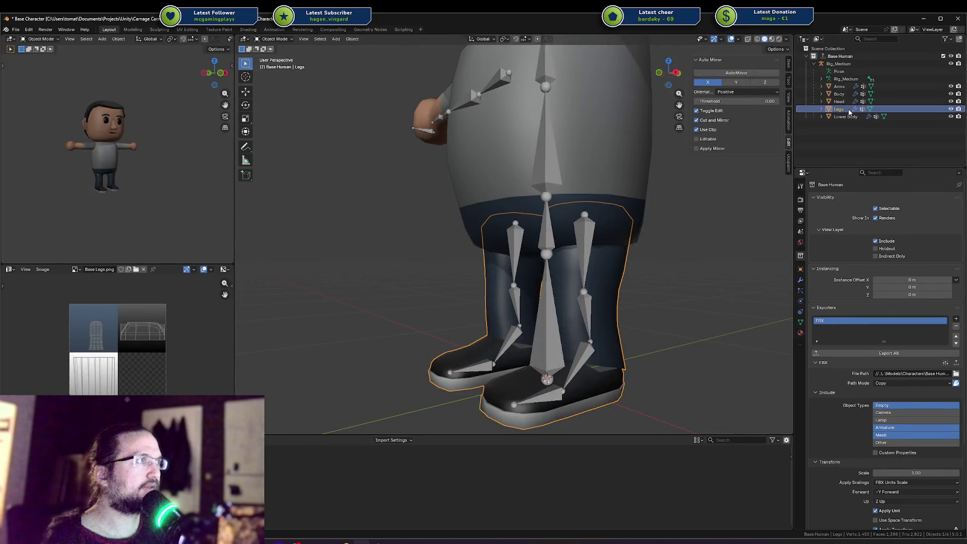
click(801, 322)
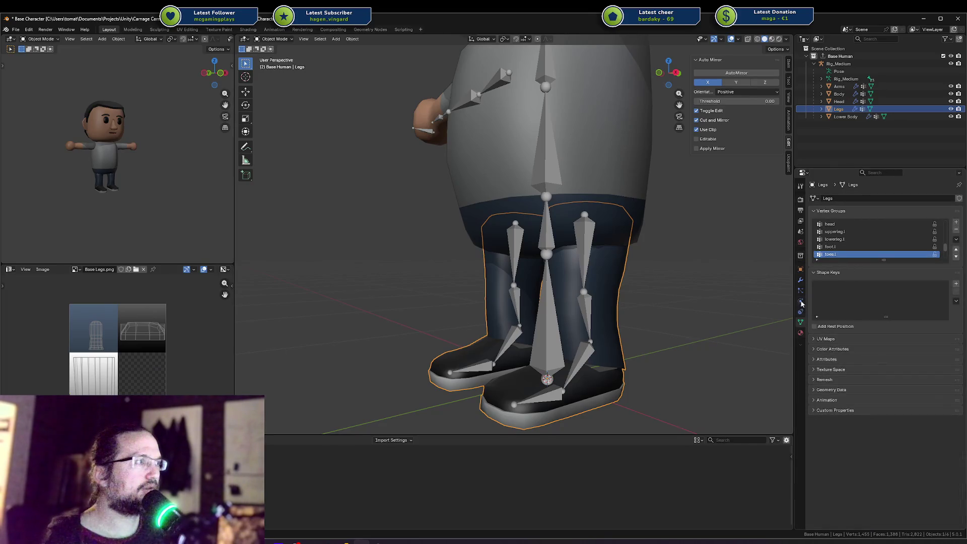
click(800, 281)
click(906, 308)
click(897, 319)
key(ctrl+s)
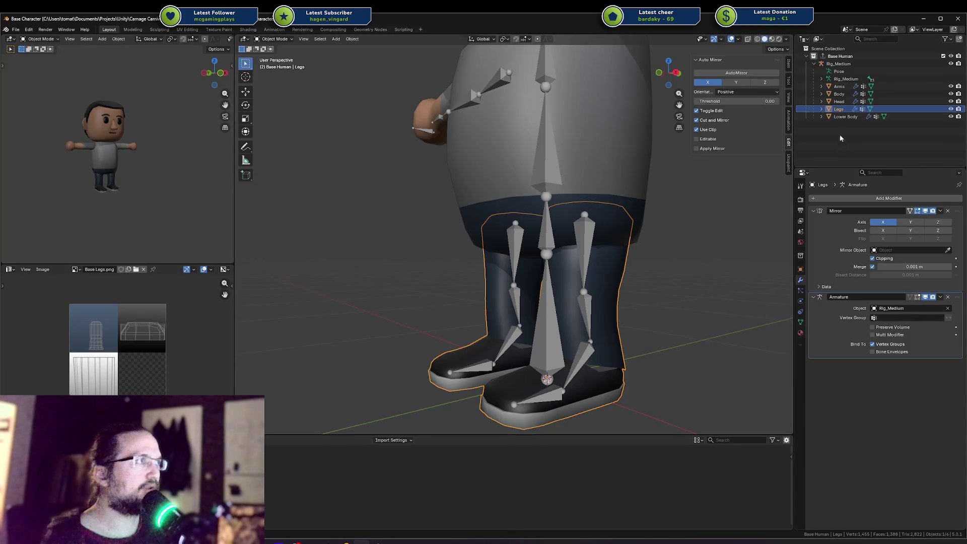
Set the Body mesh's Armature modifier object to Rig_Medium and save.
click(842, 117)
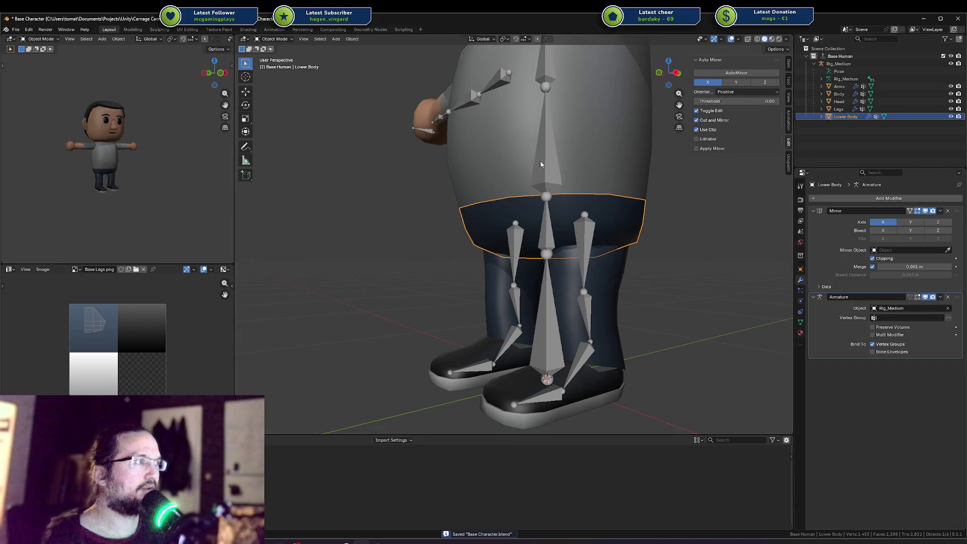
click(841, 102)
click(839, 95)
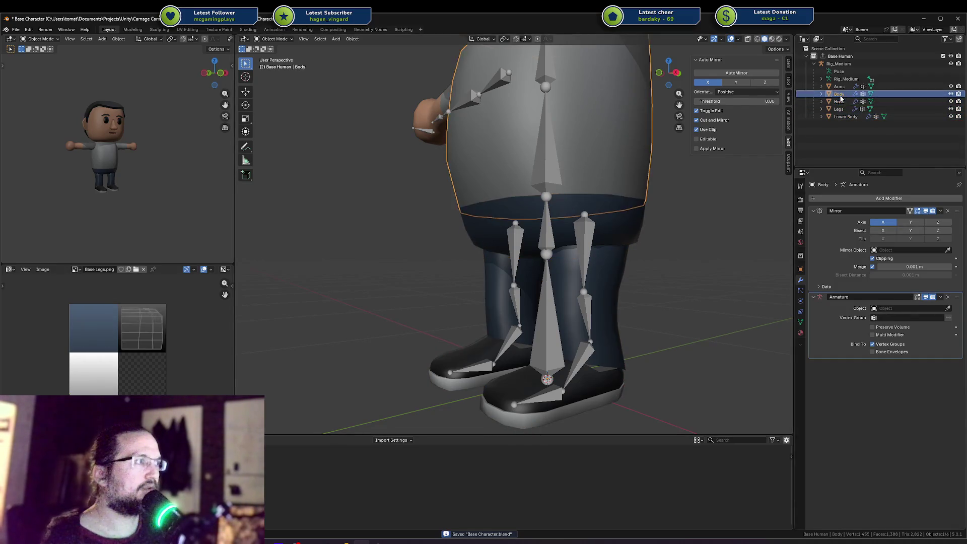
click(554, 141)
key(ctrl+s)
Export all of the collection's body parts to FBX with the collection exporter.
click(839, 86)
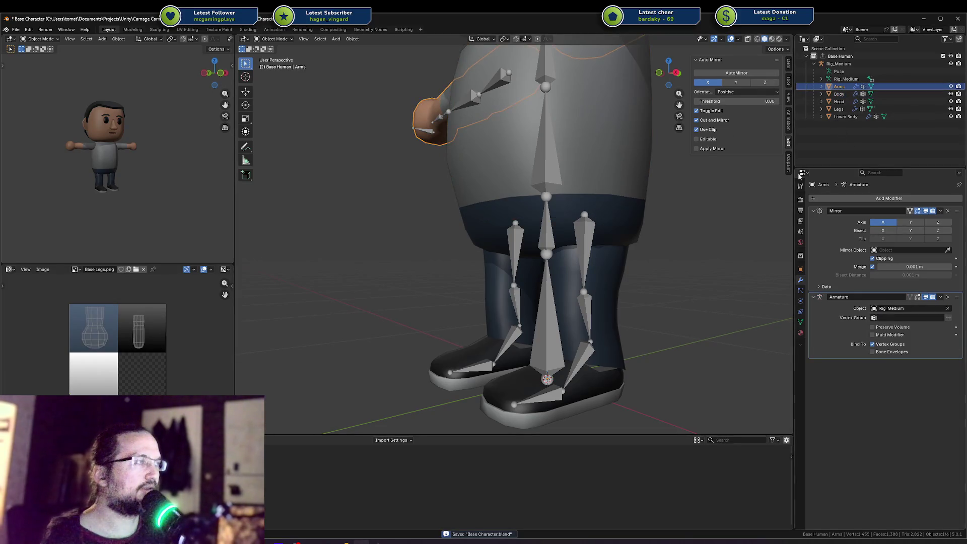
click(801, 257)
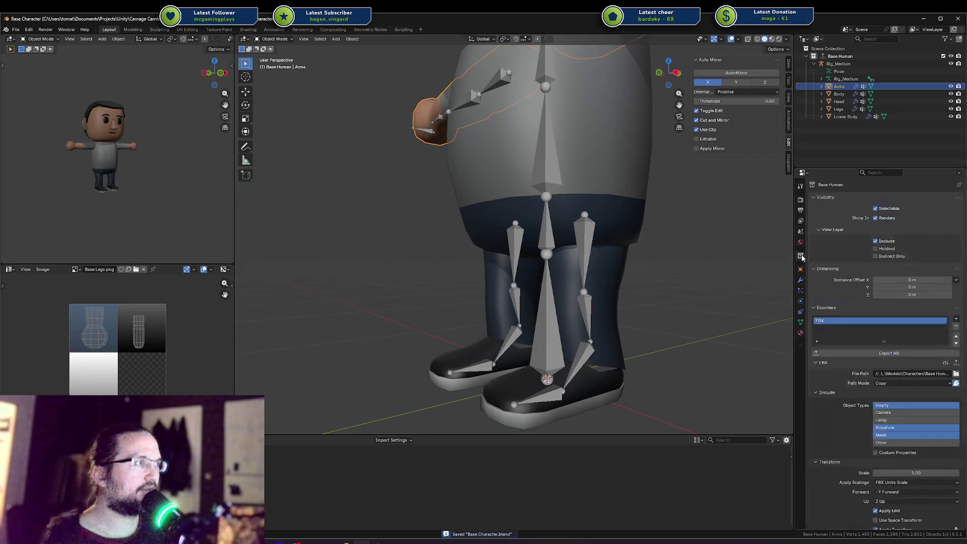
click(859, 355)
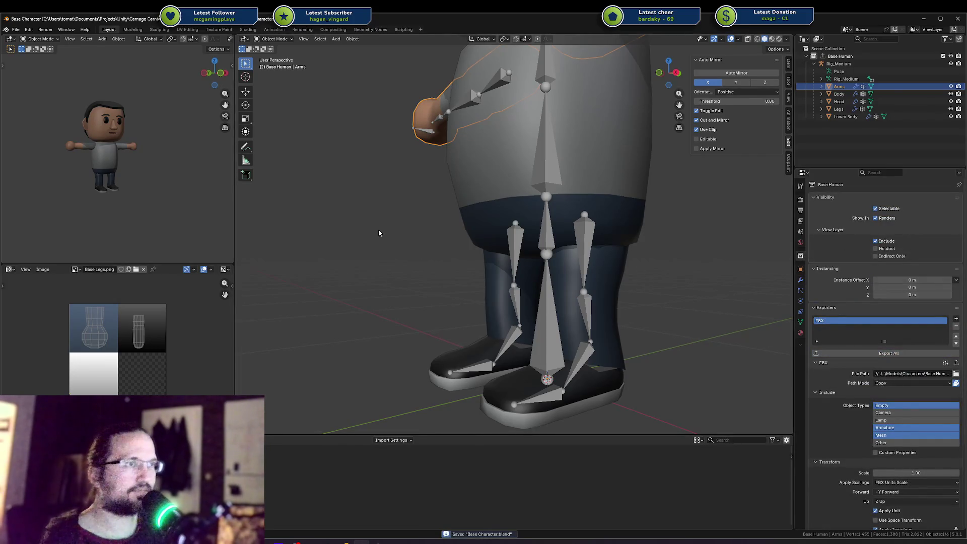
click(379, 233)
Save changes and reopen the Streetwear 01 file from the recent files.
key(ctrl+shift+o)
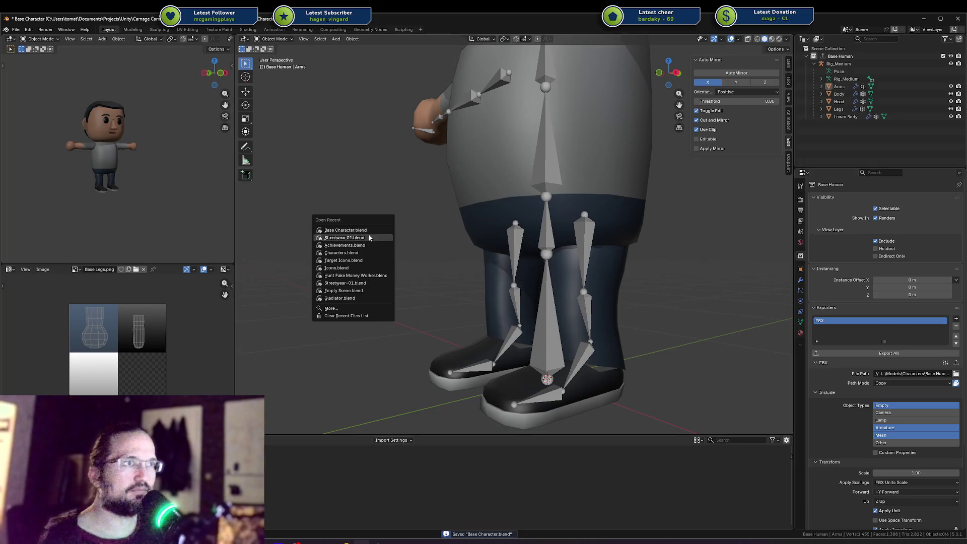
click(368, 237)
click(447, 290)
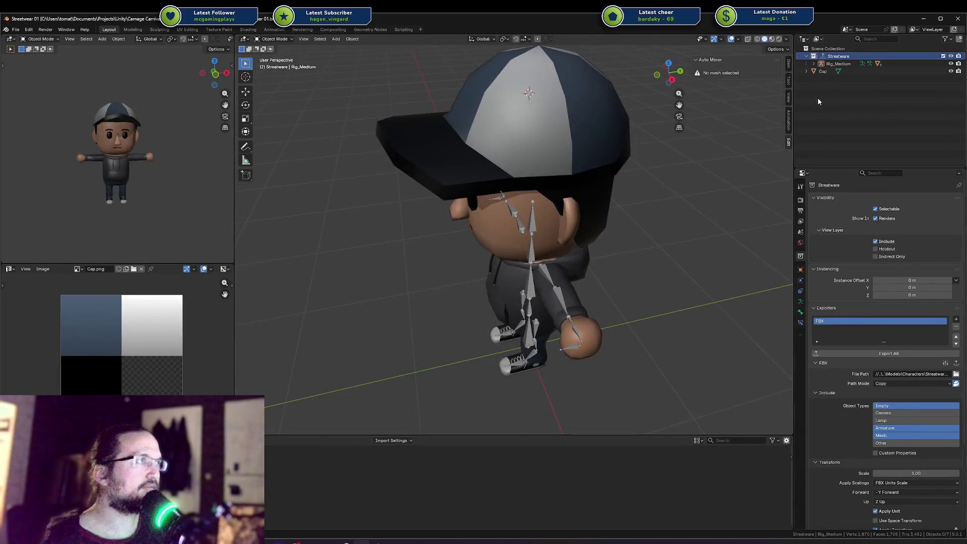
Review modifiers on Streetwear 01's Arms, Head, Body, Legs and Lower Body meshes, save, and return to Unity.
click(813, 64)
click(840, 86)
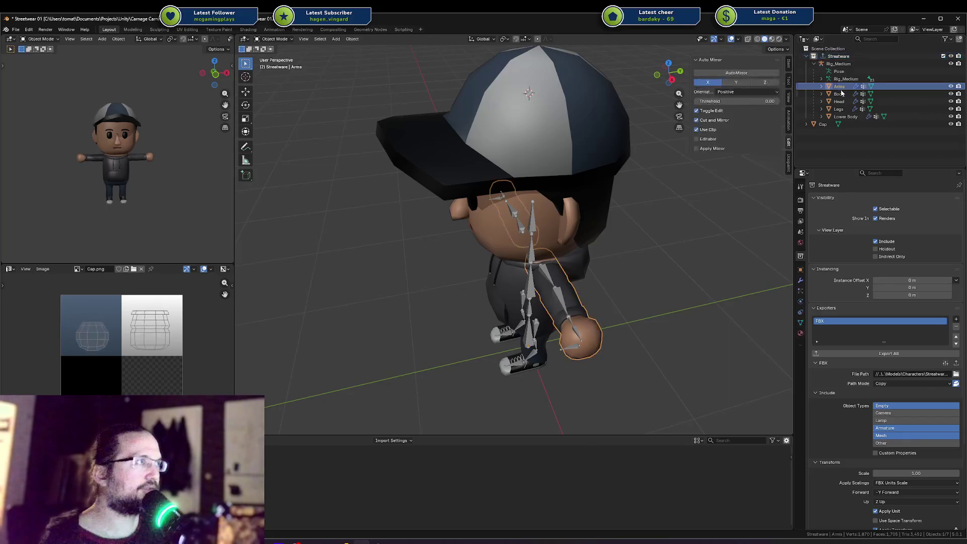
click(799, 282)
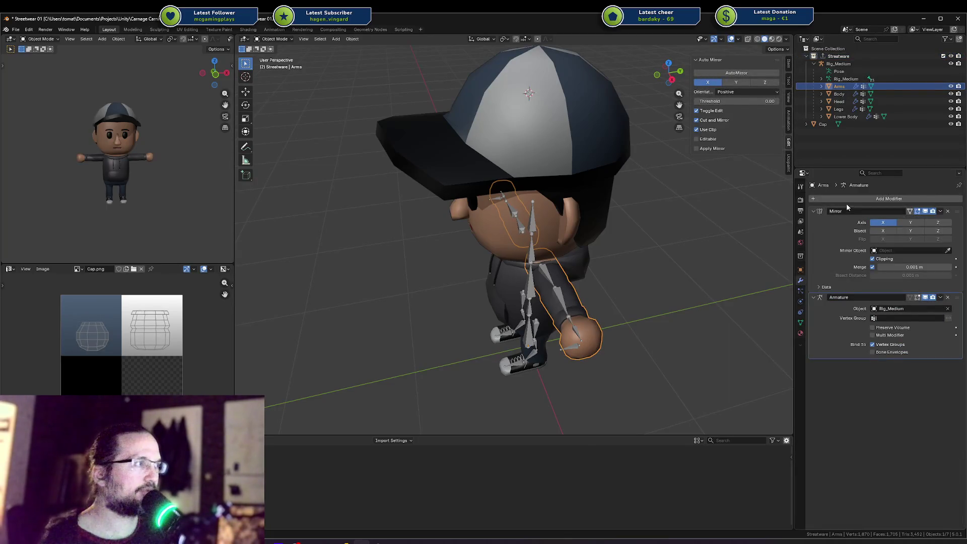
click(843, 101)
click(841, 96)
click(843, 99)
key(Down)
key(ctrl+s)
key(Down)
key(alt+Tab)
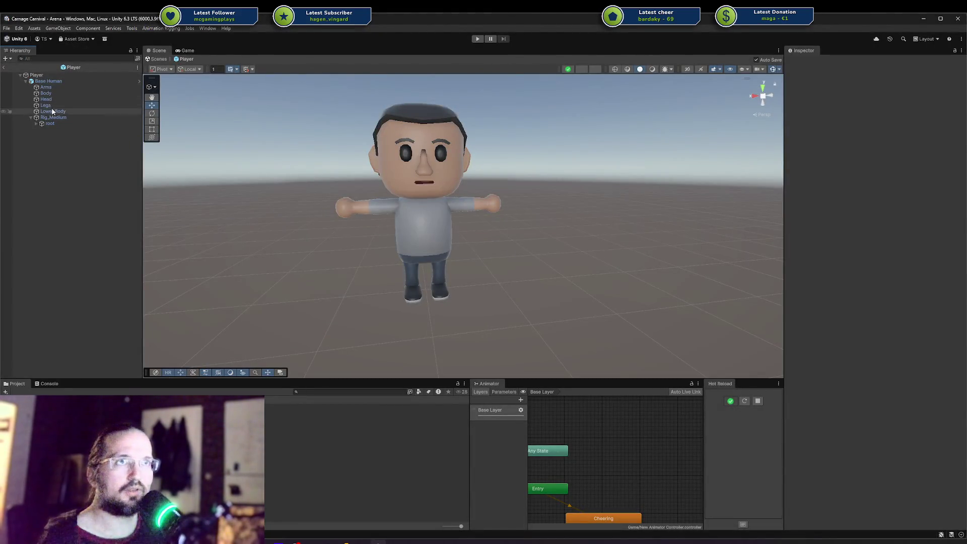
Open the Base Human prefab and select its five body parts, Arms through Lower Body.
click(53, 111)
key(shift+Up)
key(shift+Up)
key(shift+Up)
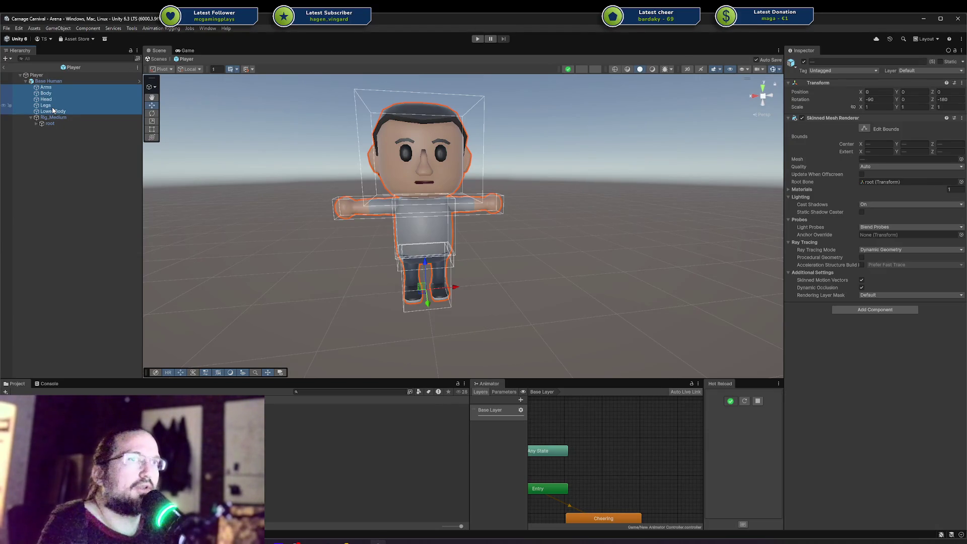
click(139, 80)
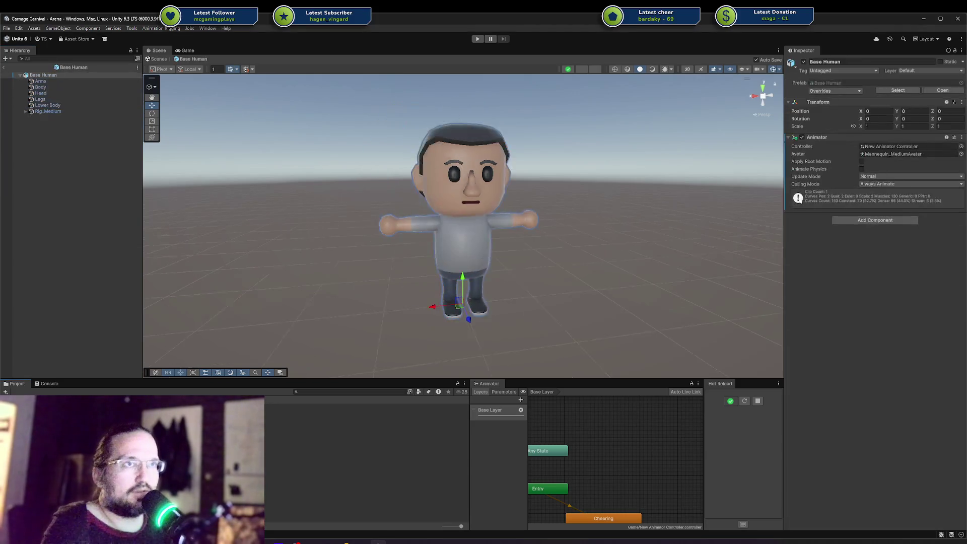
click(62, 81)
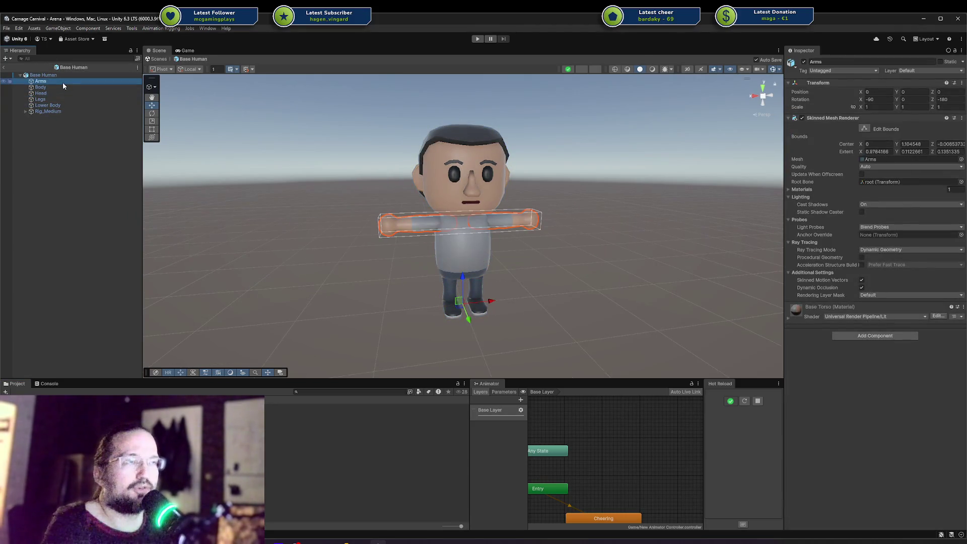
key(shift+Down)
key(shift+Down)
key(shift+Down)
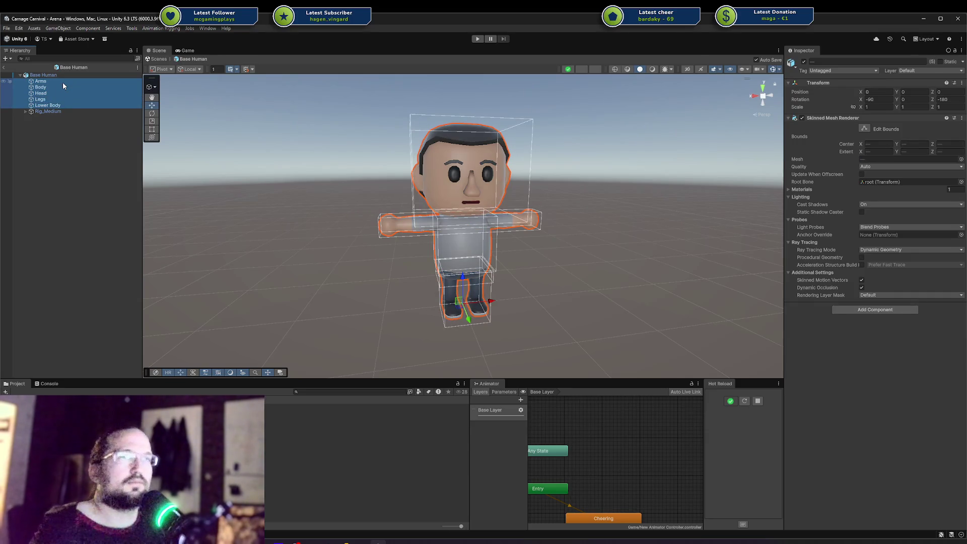
Confirm all five parts show Skinned Mesh Renderers and zoom in on the T-posed character.
click(62, 113)
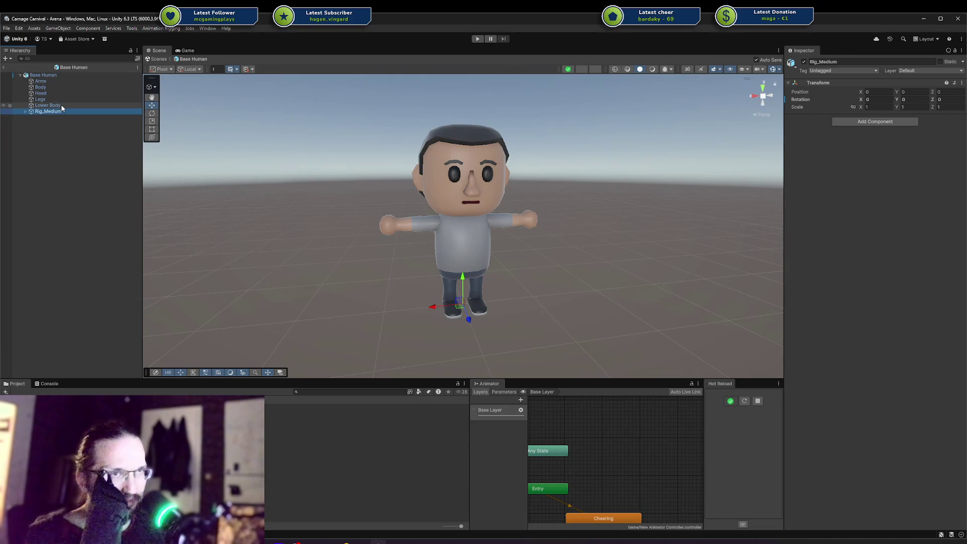
click(63, 106)
key(shift+Up)
key(shift+Up)
key(shift+Up)
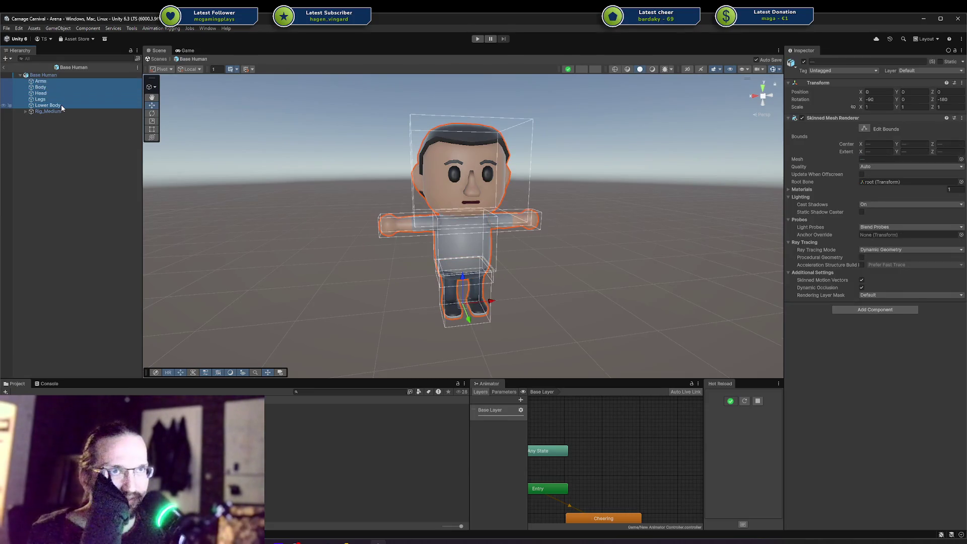
key(shift+Down)
key(shift+Up)
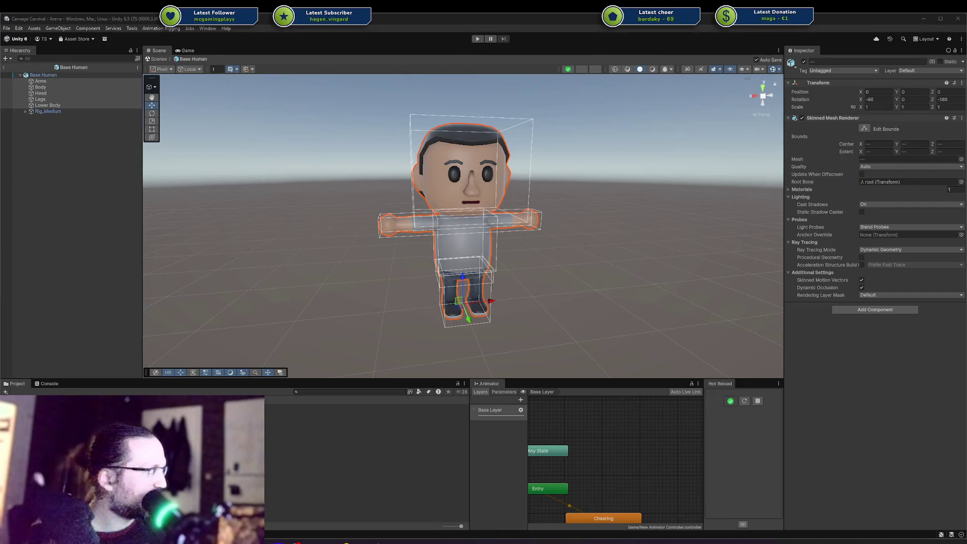
drag(252, 250, 369, 268)
scroll(up, 3)
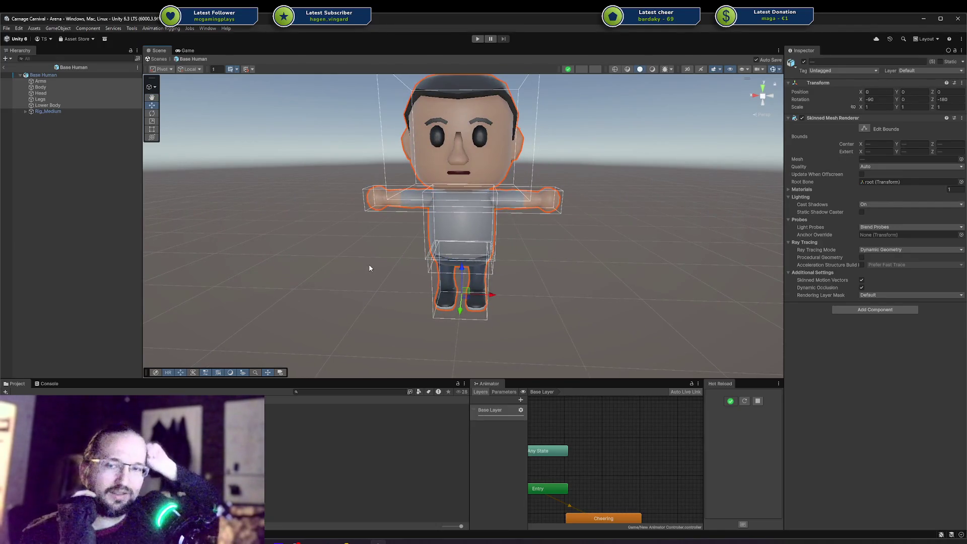